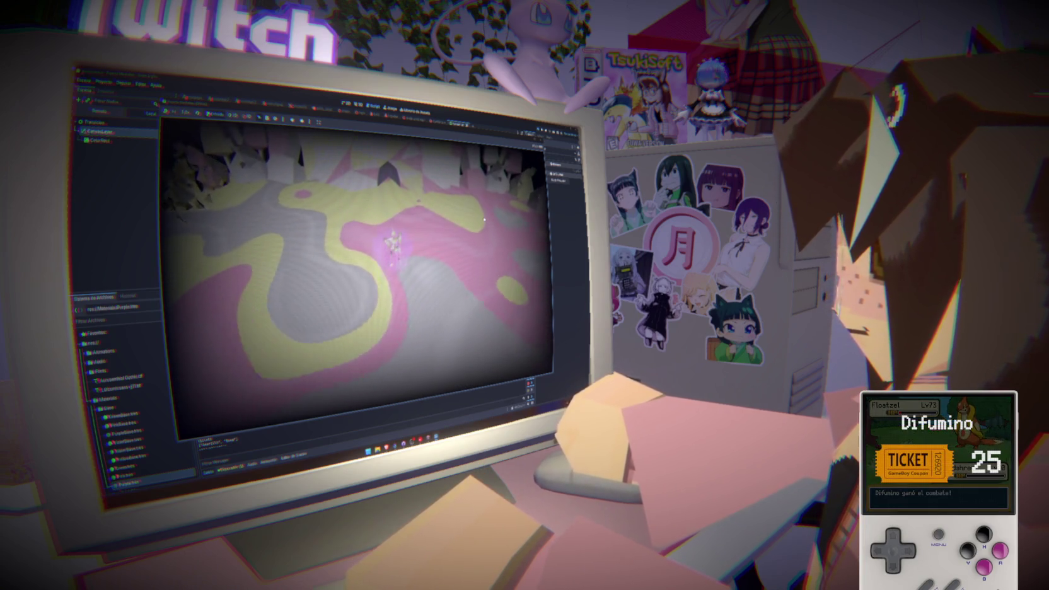
# - Stop the running game with F8 and scroll through the game manager script
pyautogui.press('F8')
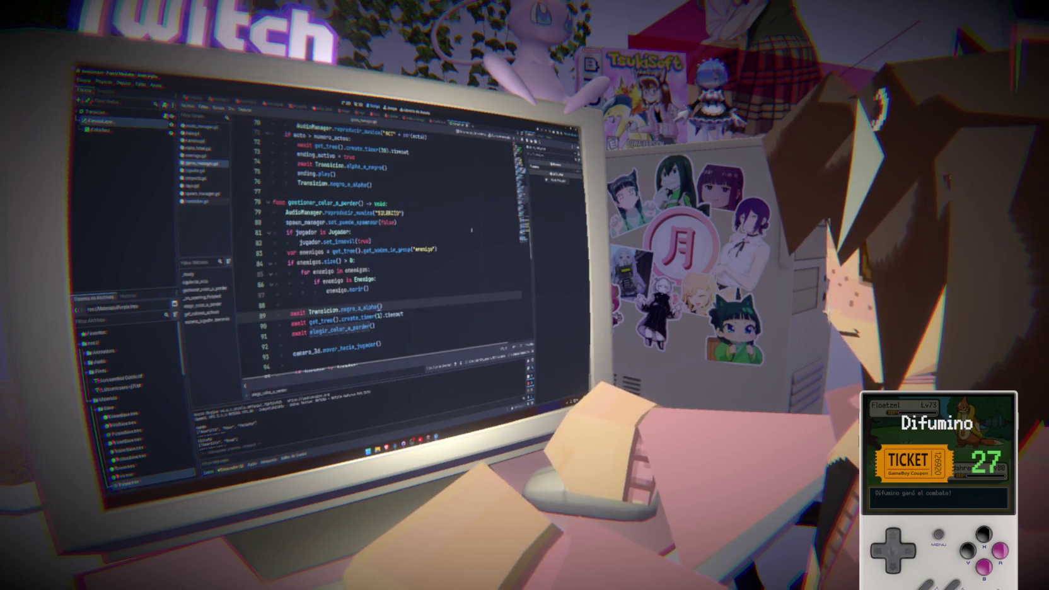
pyautogui.click(451, 230)
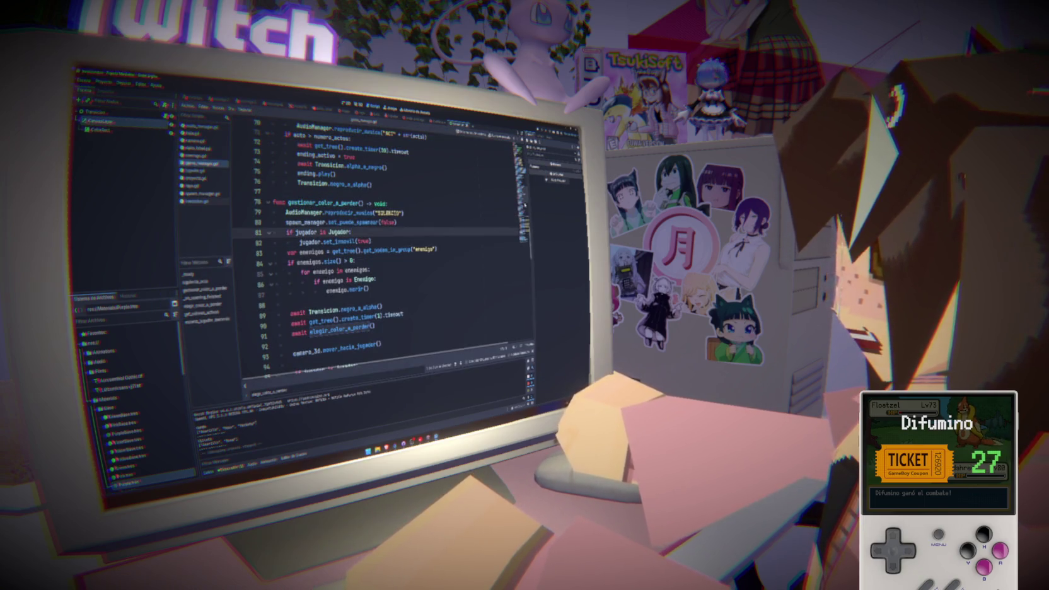
pyautogui.scroll(-15, 385, 240)
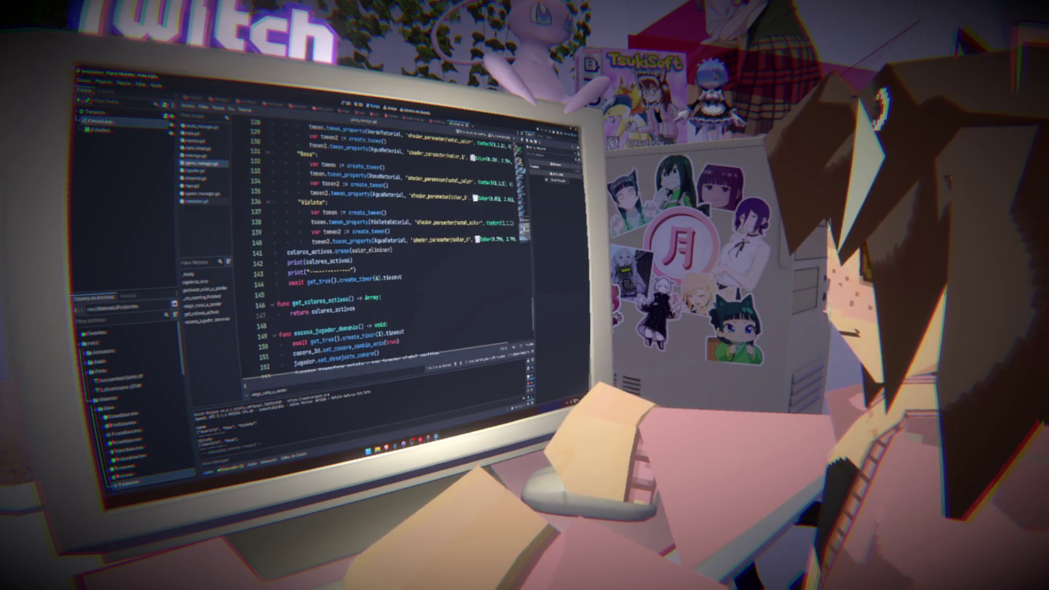
pyautogui.scroll(14, 385, 239)
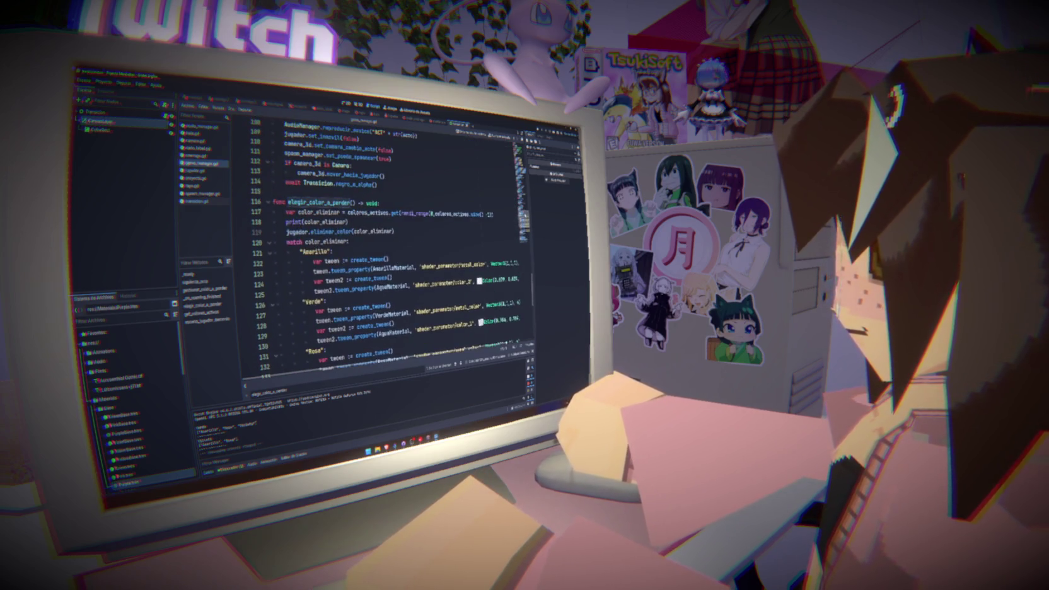
pyautogui.scroll(-8, 385, 239)
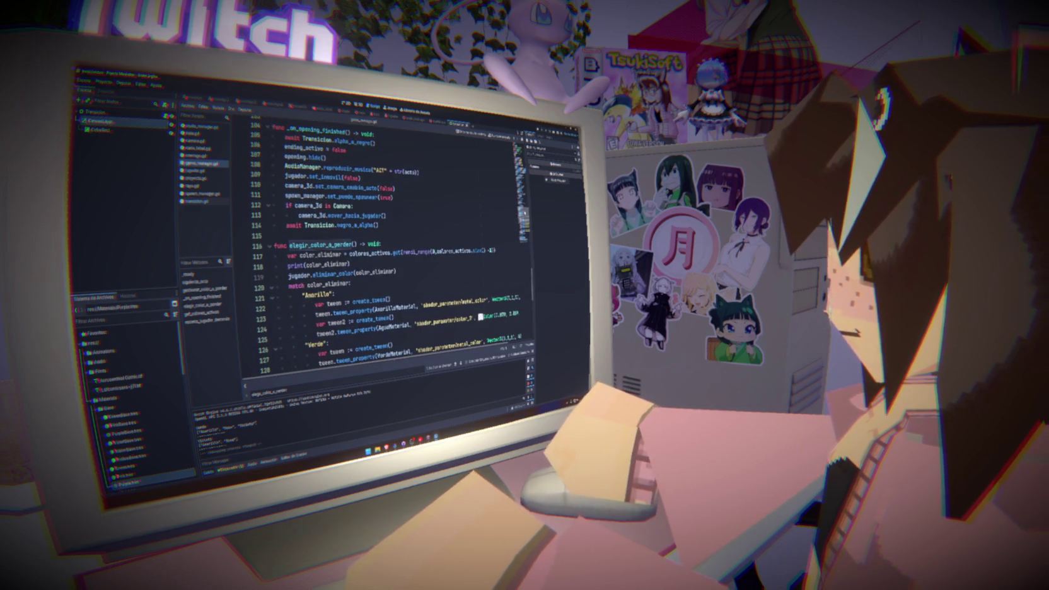
pyautogui.scroll(2, 385, 240)
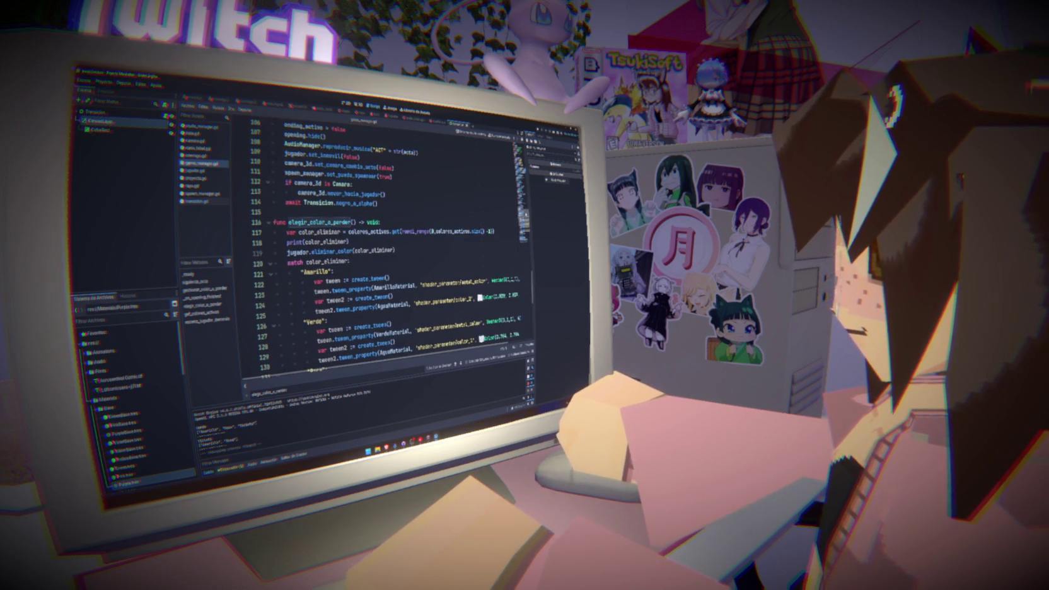
pyautogui.scroll(7, 385, 240)
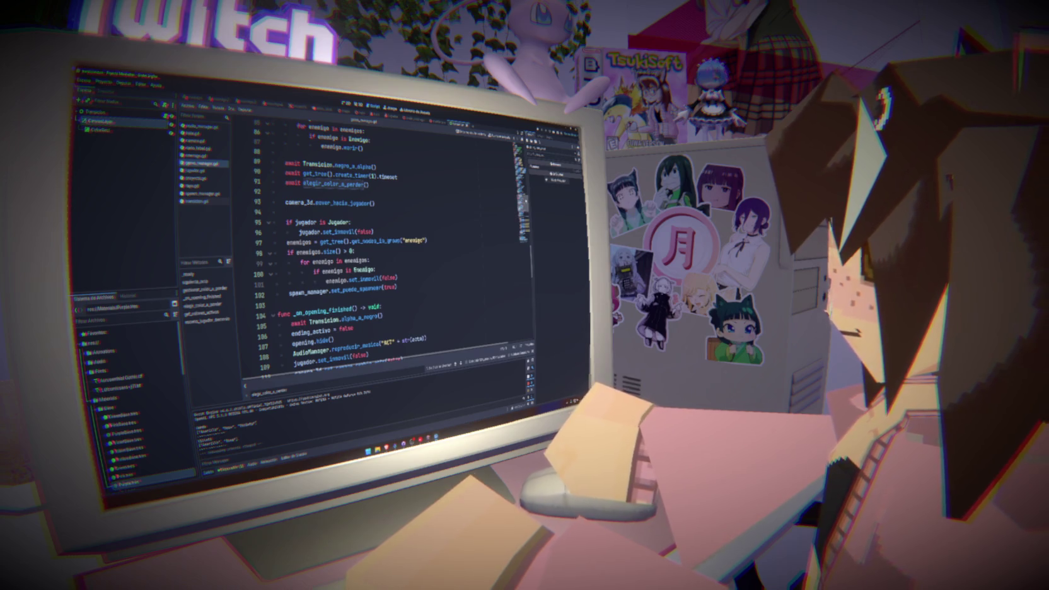
pyautogui.scroll(4, 385, 240)
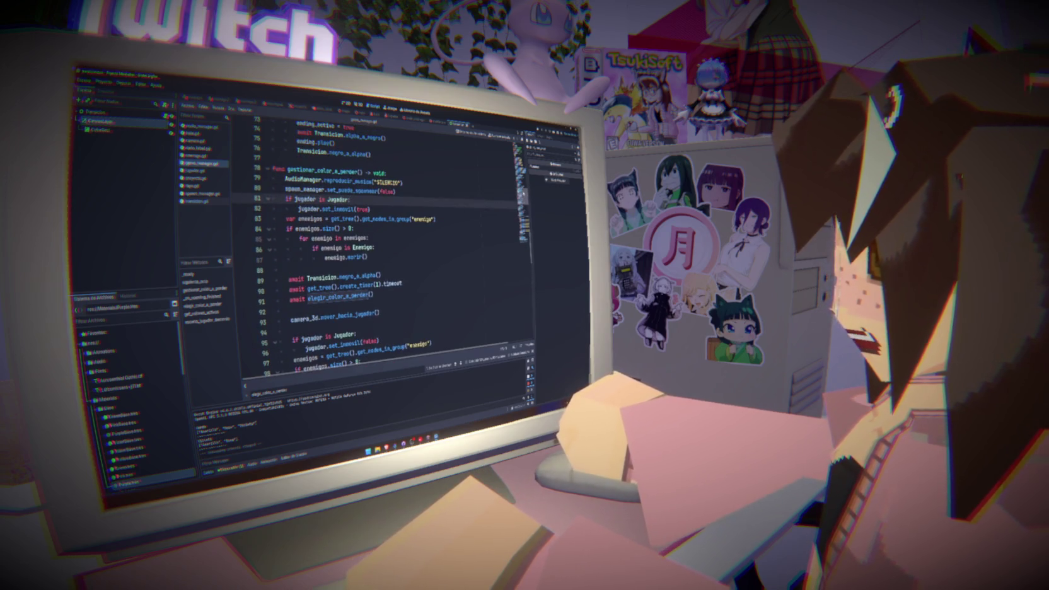
# - Scroll to siguiente_acto and select its lines 62 to 64
pyautogui.scroll(1, 385, 240)
pyautogui.scroll(4, 384, 239)
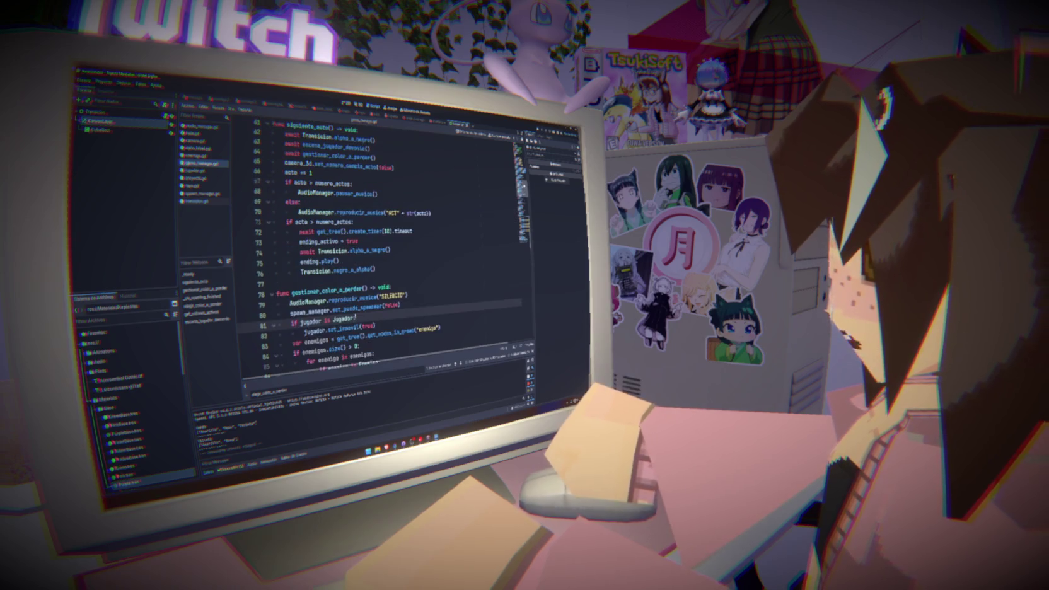
pyautogui.scroll(-1, 385, 239)
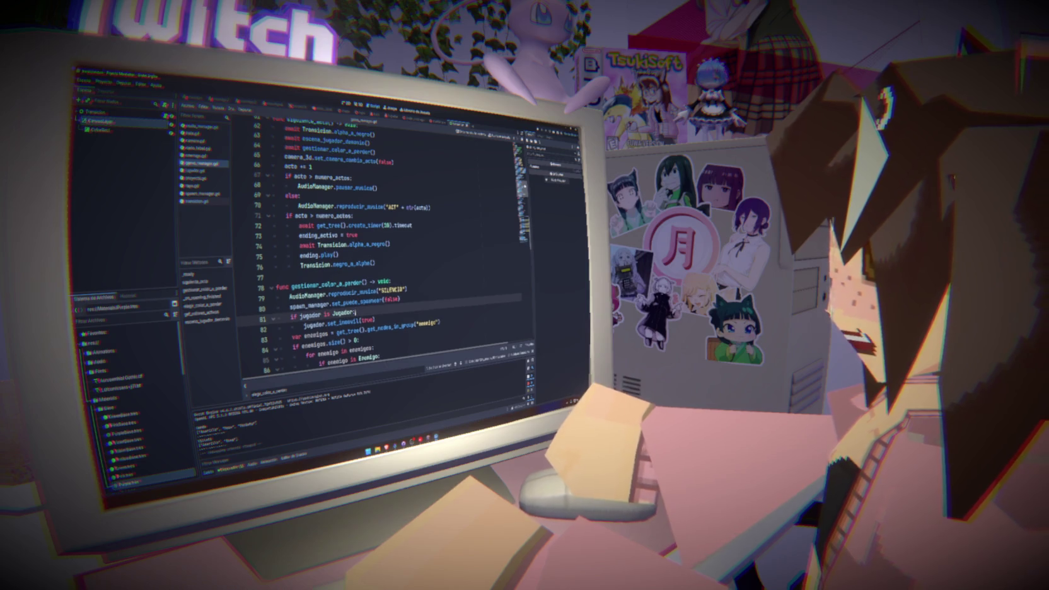
pyautogui.scroll(1, 385, 253)
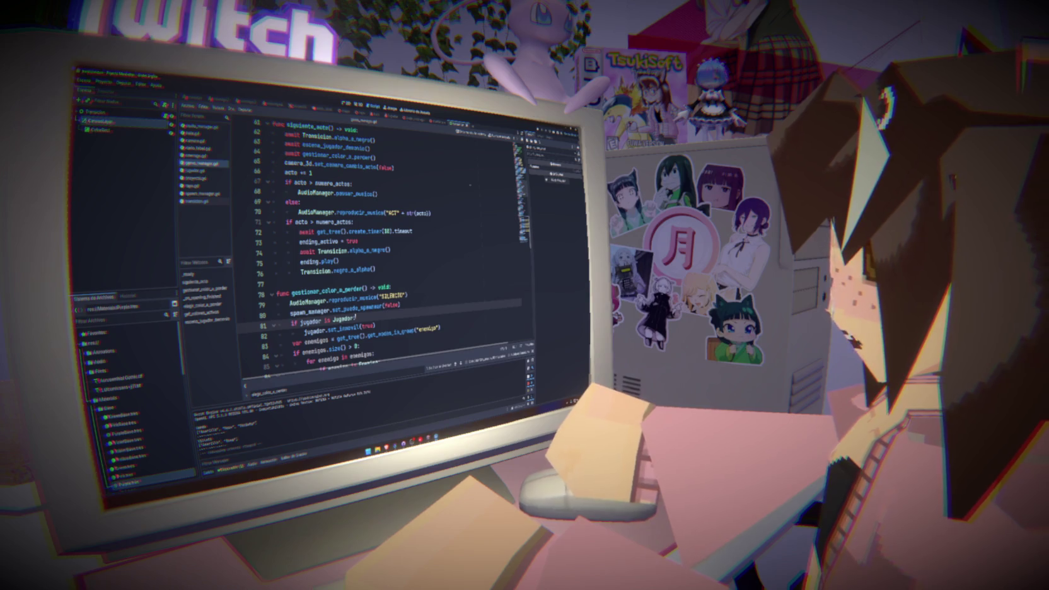
pyautogui.scroll(7, 378, 252)
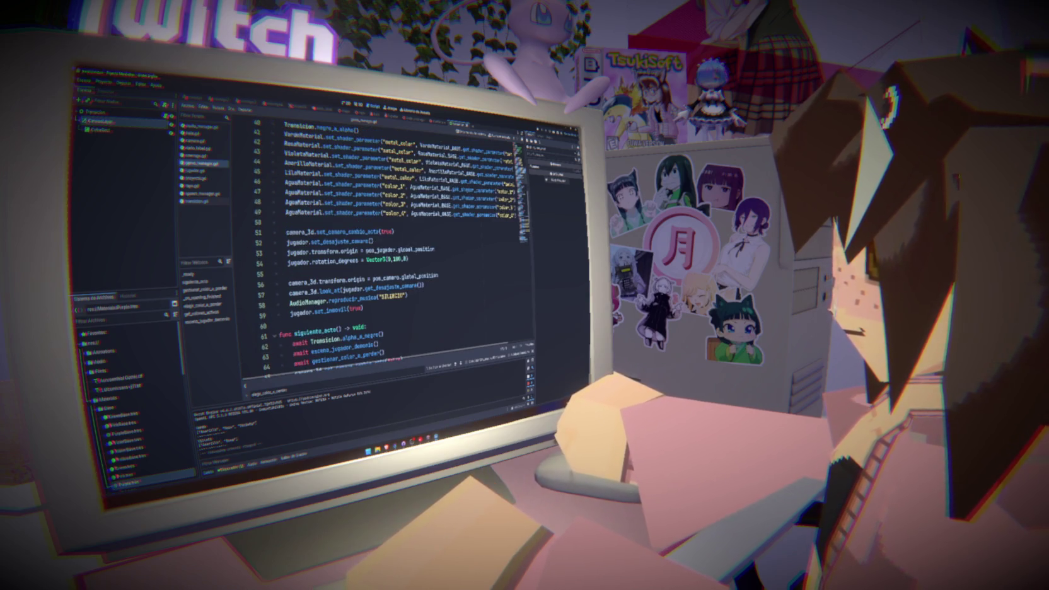
pyautogui.scroll(4, 420, 238)
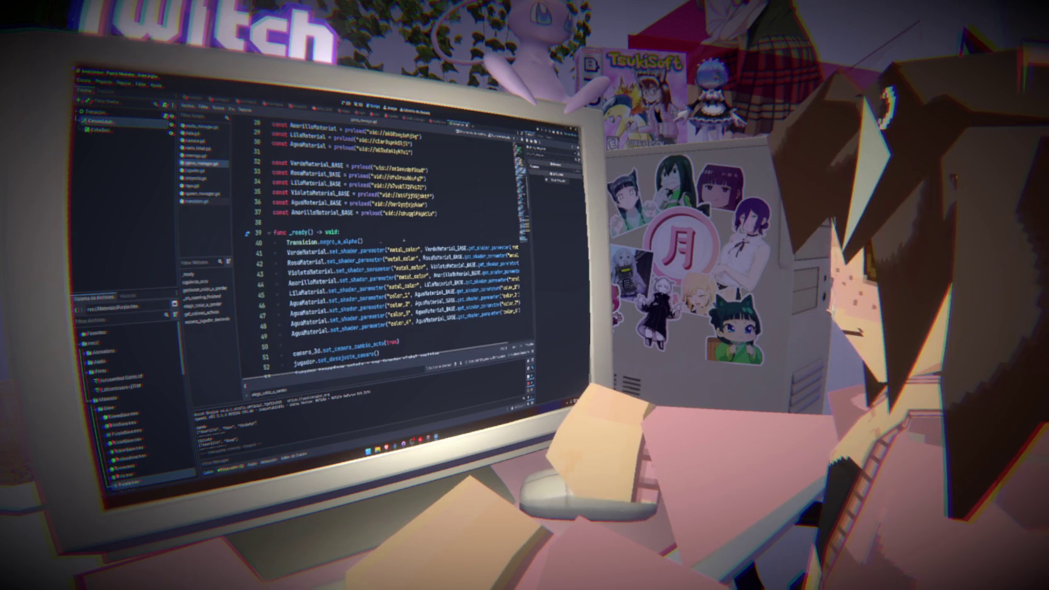
pyautogui.scroll(-8, 379, 246)
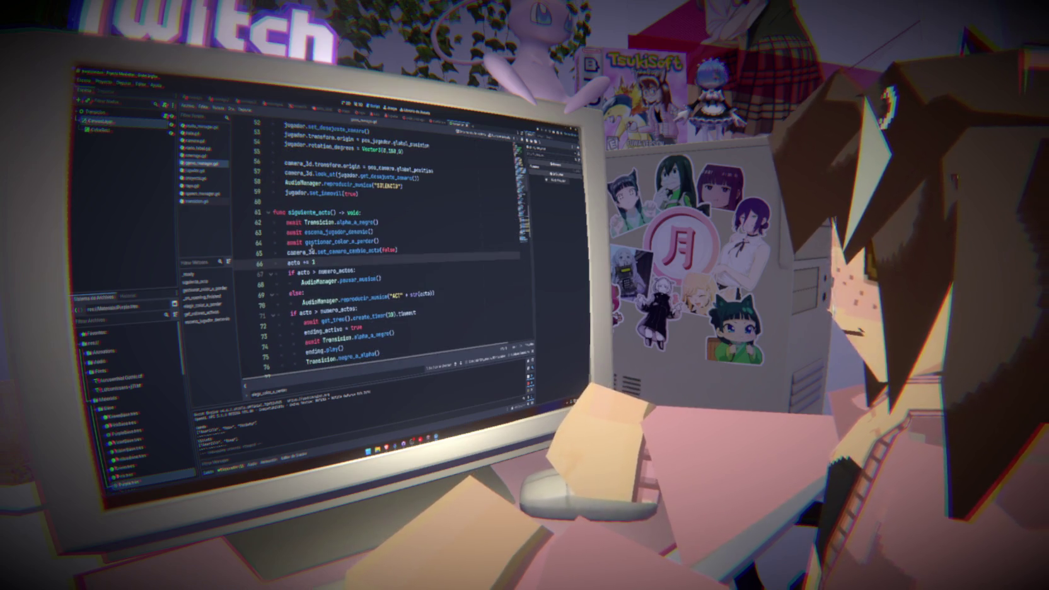
pyautogui.moveTo(399, 239); pyautogui.dragTo(247, 225)
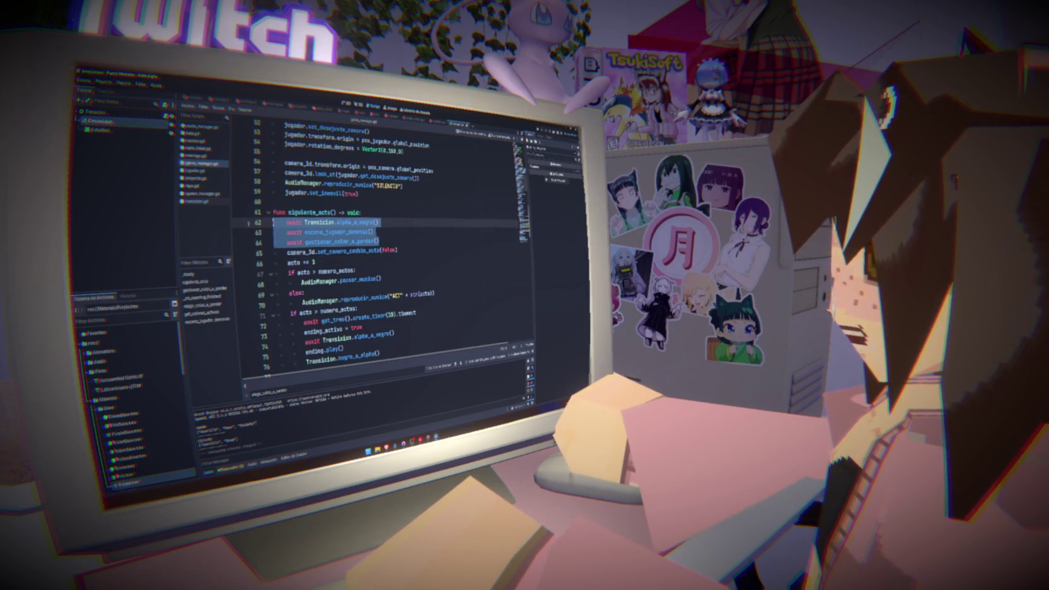
# - Select the transition lines and search the script for Transicion
pyautogui.moveTo(413, 252)
pyautogui.mouseDown()
pyautogui.moveTo(274, 231)
pyautogui.moveTo(273, 222)
pyautogui.mouseUp()
pyautogui.click(319, 223)
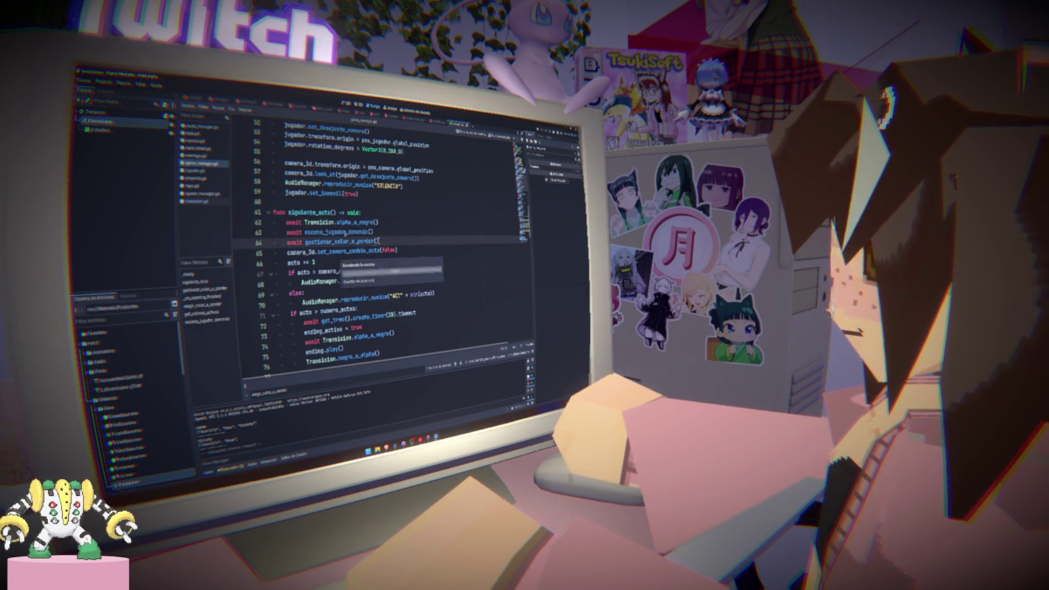
pyautogui.doubleClick(319, 223)
pyautogui.hotkey('ctrl', 'f')
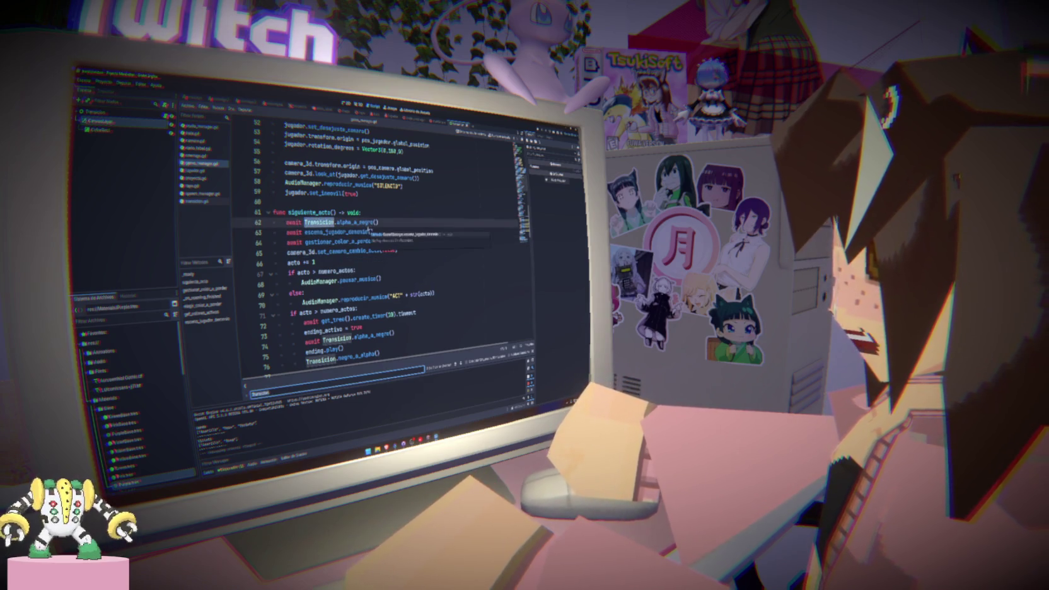
pyautogui.scroll(-3, 362, 224)
pyautogui.scroll(-6, 362, 227)
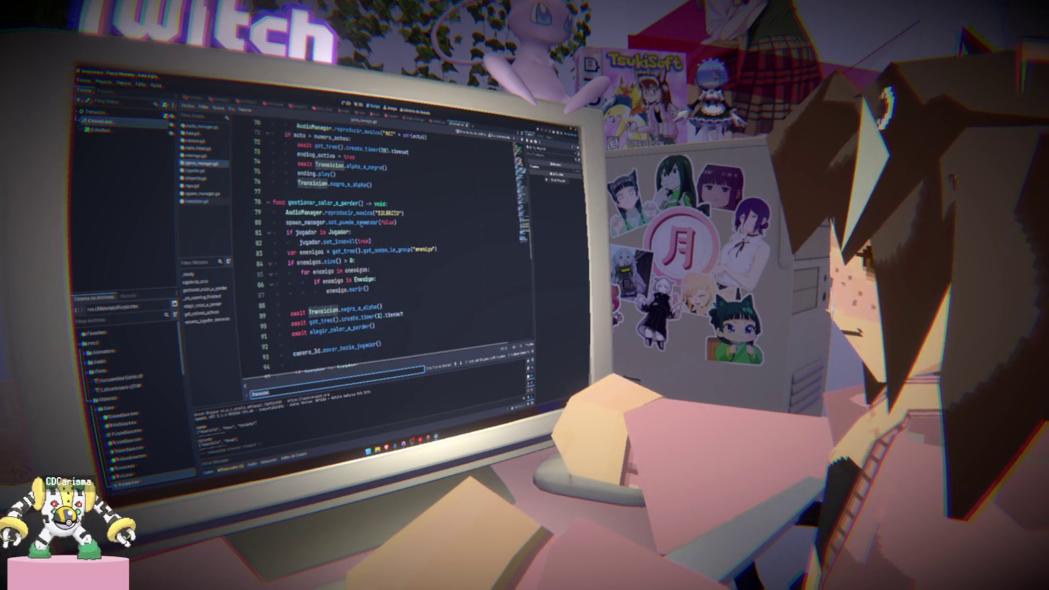
pyautogui.scroll(3, 353, 230)
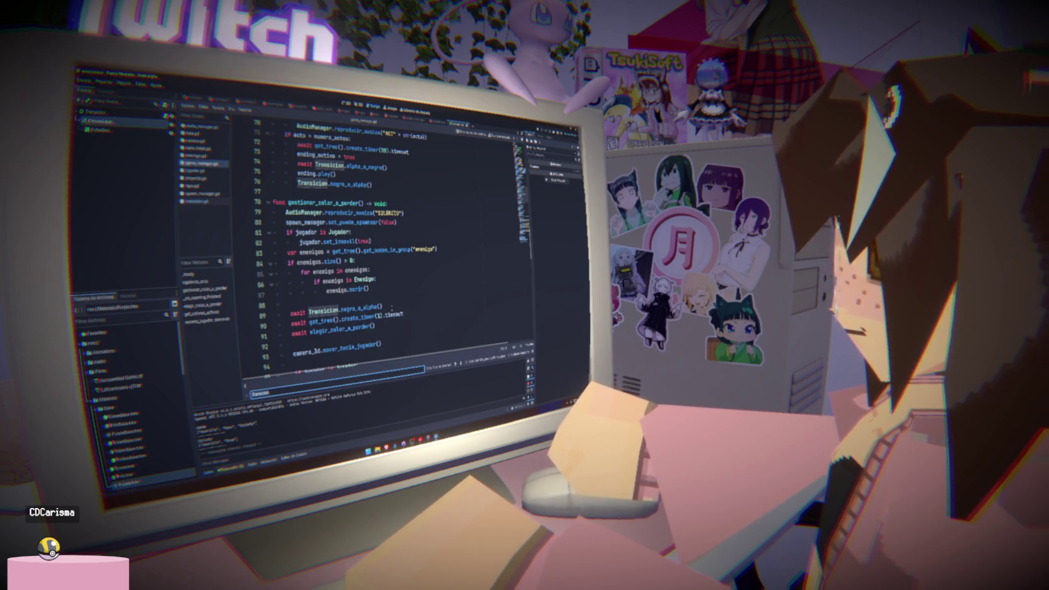
# - Move the await Transicion.negro_a_alpha() line below the create_timer line, removing the leftover empty line
pyautogui.tripleClick(391, 308)
pyautogui.press('BackSpace')
pyautogui.click(415, 310)
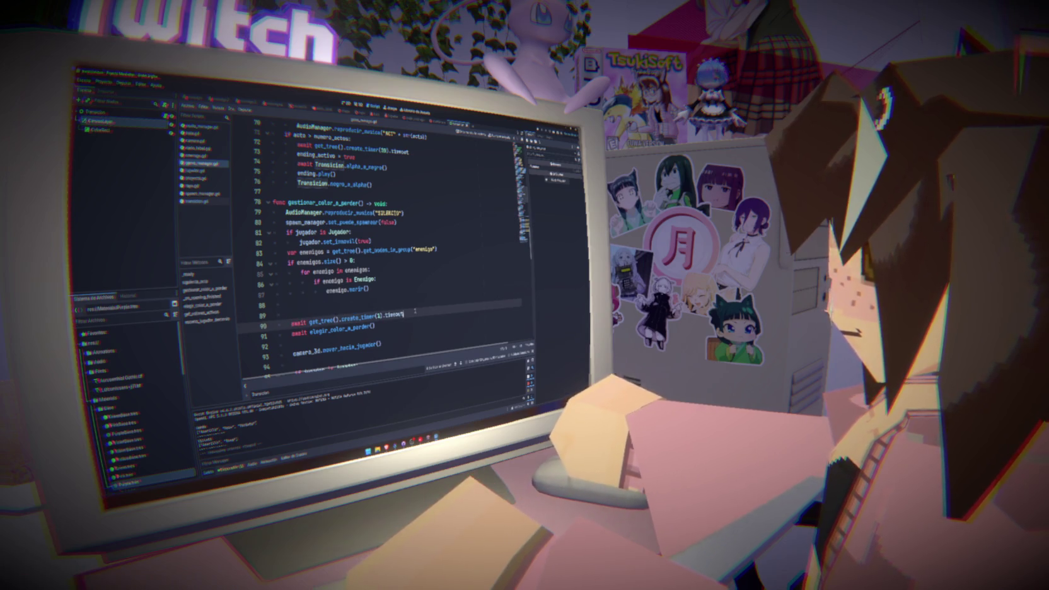
pyautogui.press('Return')
pyautogui.write('await Transicion.negro_a_alpha()')
pyautogui.click(398, 305)
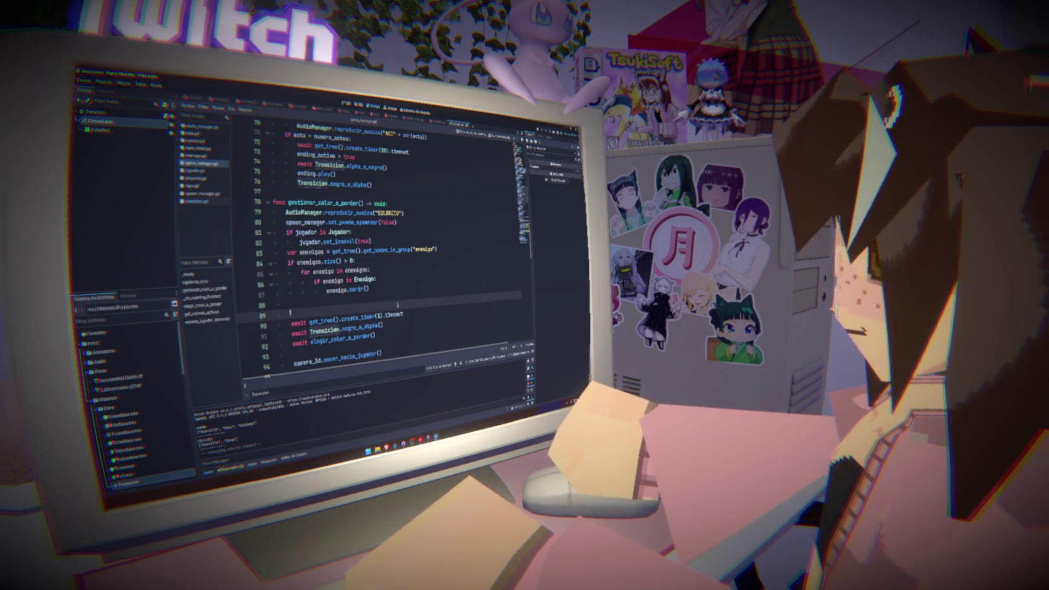
pyautogui.press('BackSpace')
# - Change the timer duration to create_timer(4), then bring up a file browser window
pyautogui.doubleClick(377, 307)
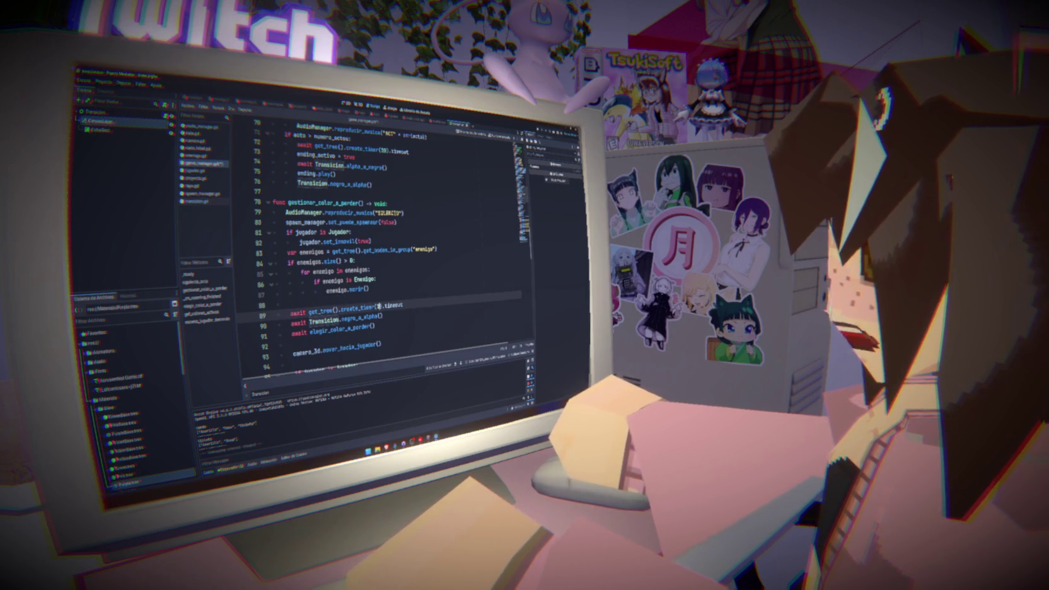
pyautogui.write('4')
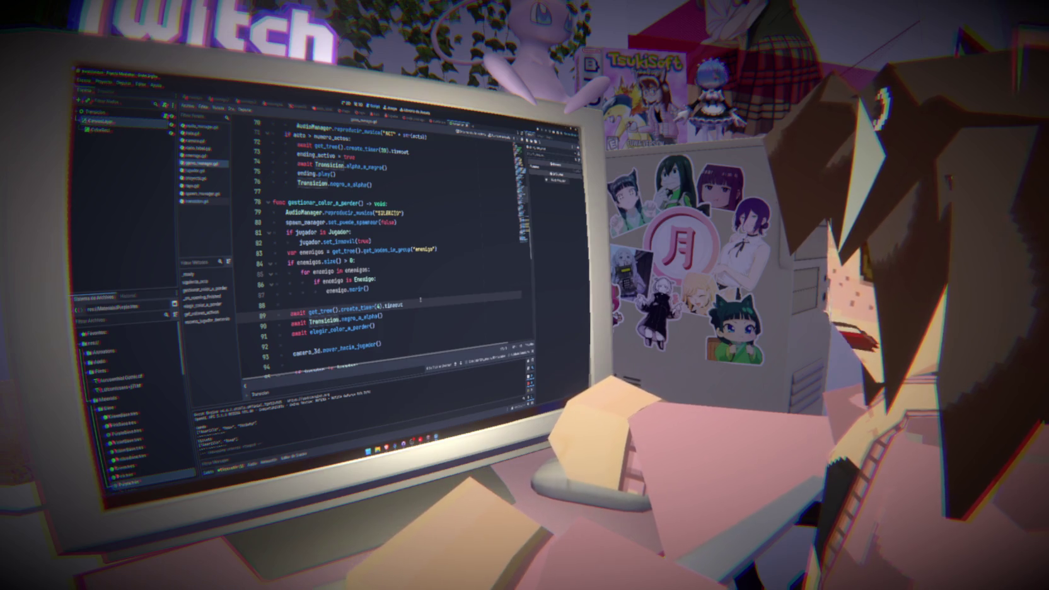
pyautogui.click(381, 317)
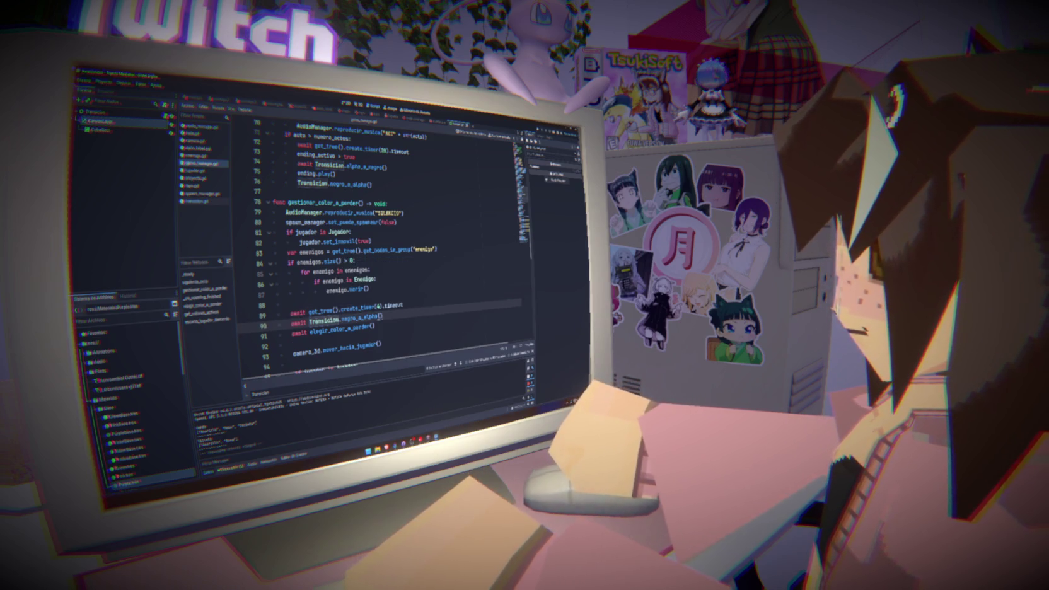
pyautogui.doubleClick(300, 322)
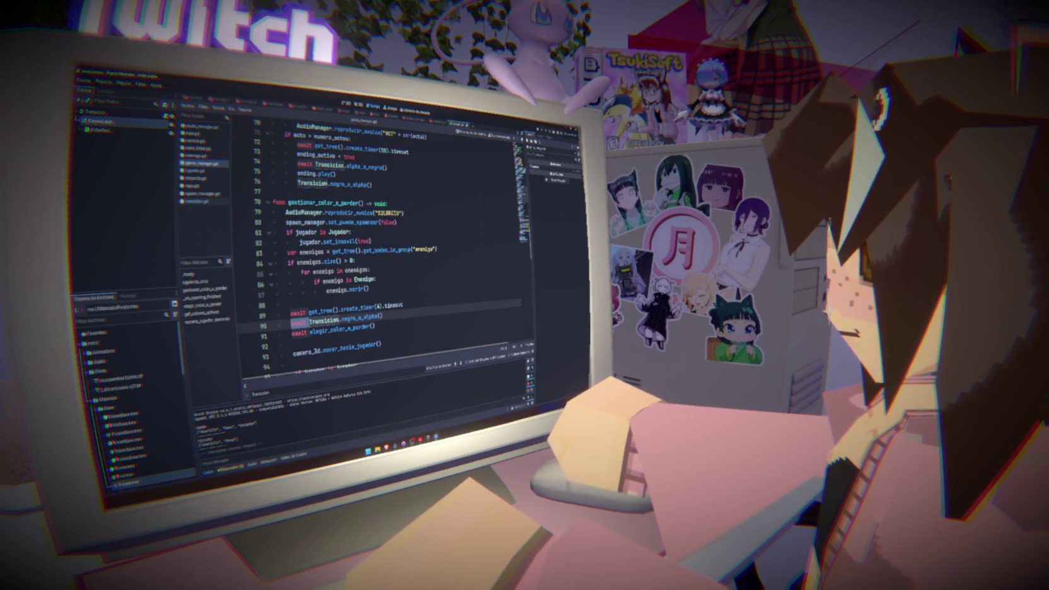
pyautogui.click(431, 309)
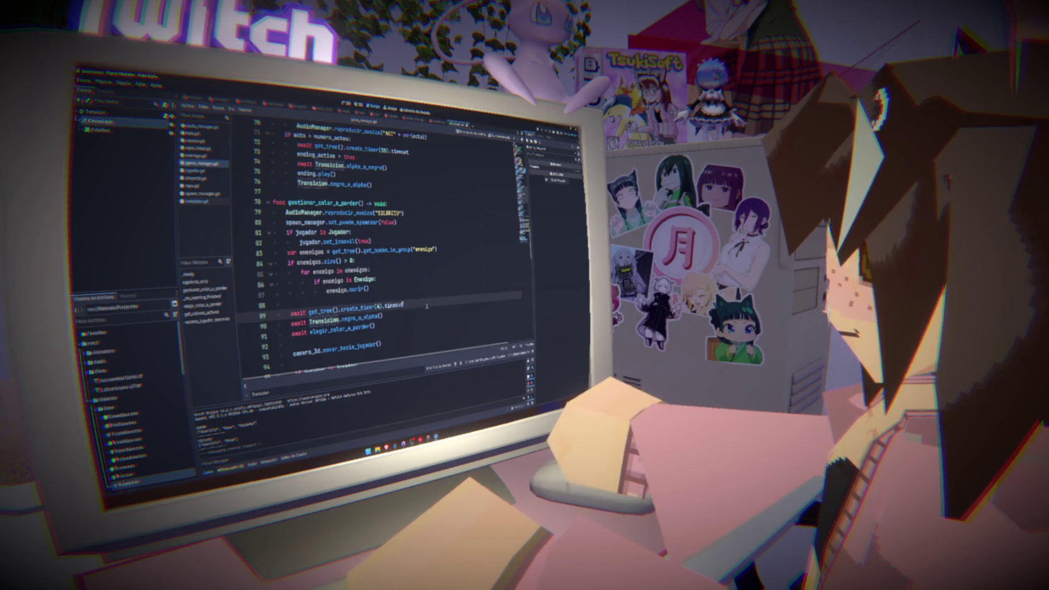
pyautogui.click(427, 302)
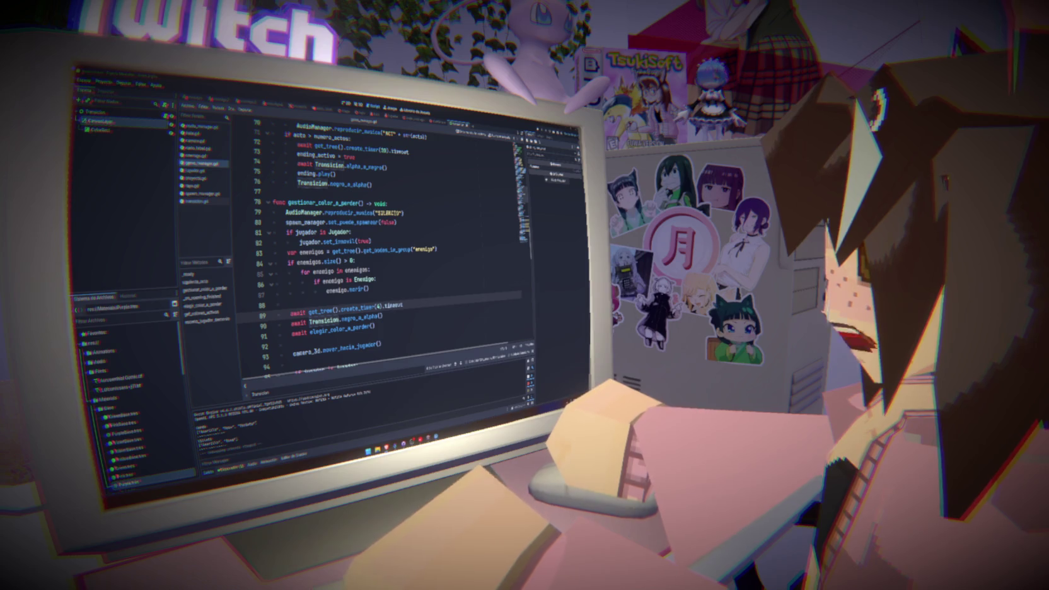
pyautogui.press('super+e')
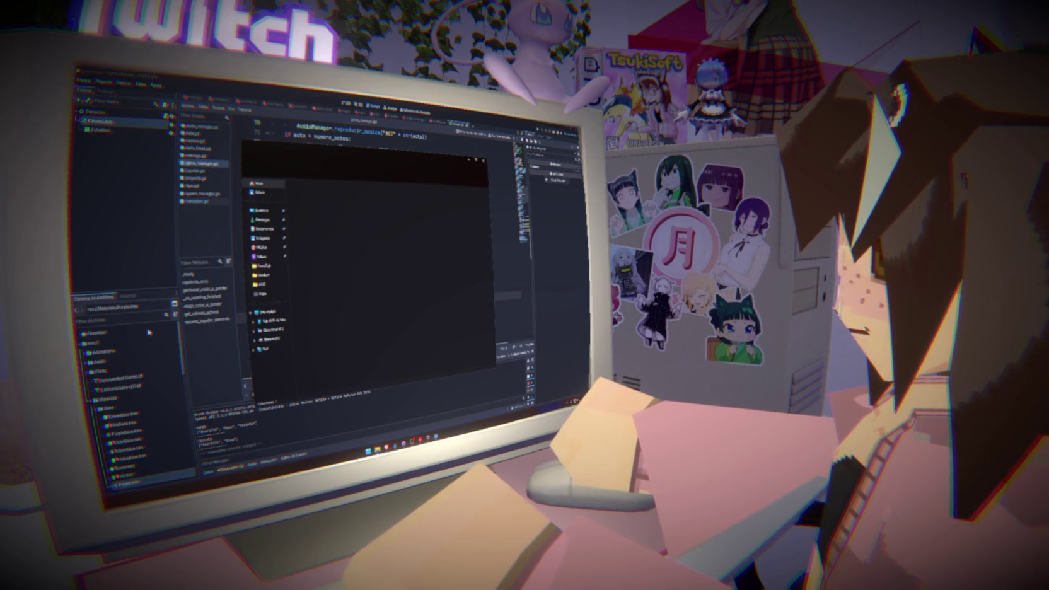
# - Browse the Descargas folder, select a downloaded Brave file, then close File Explorer
pyautogui.click(269, 220)
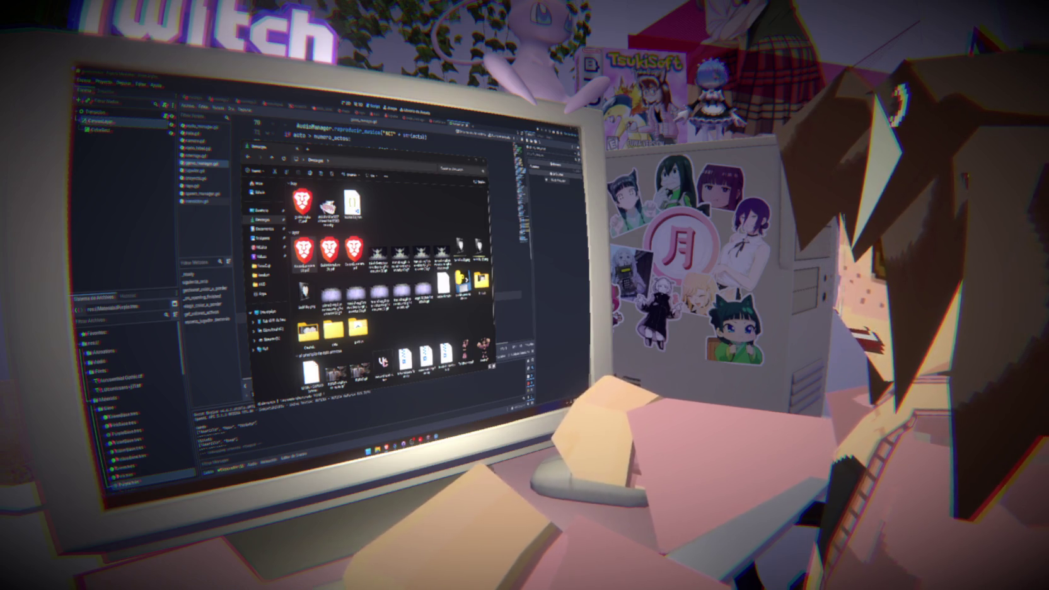
pyautogui.click(303, 251)
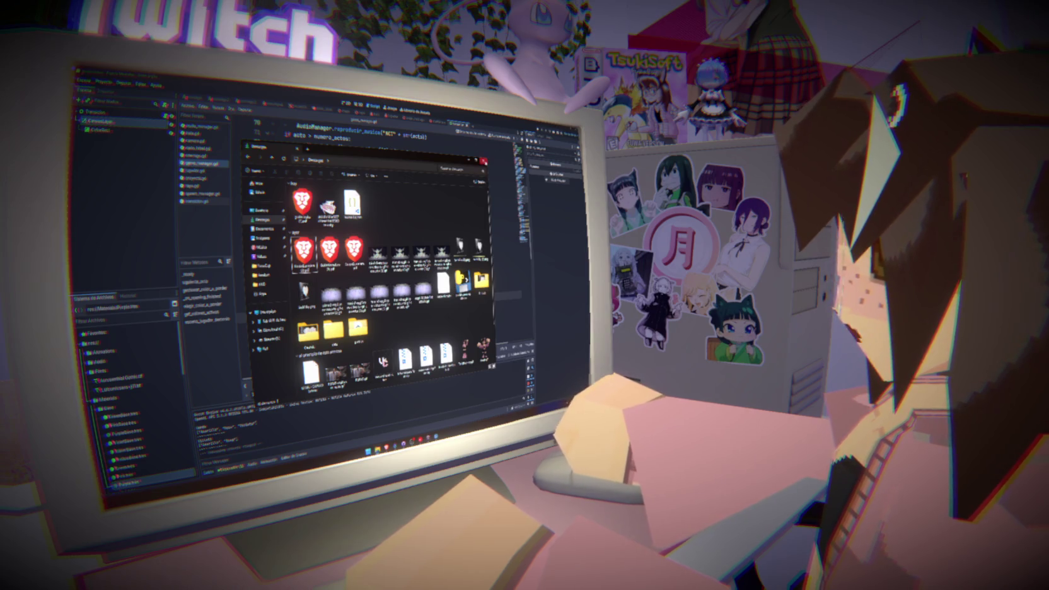
pyautogui.click(483, 162)
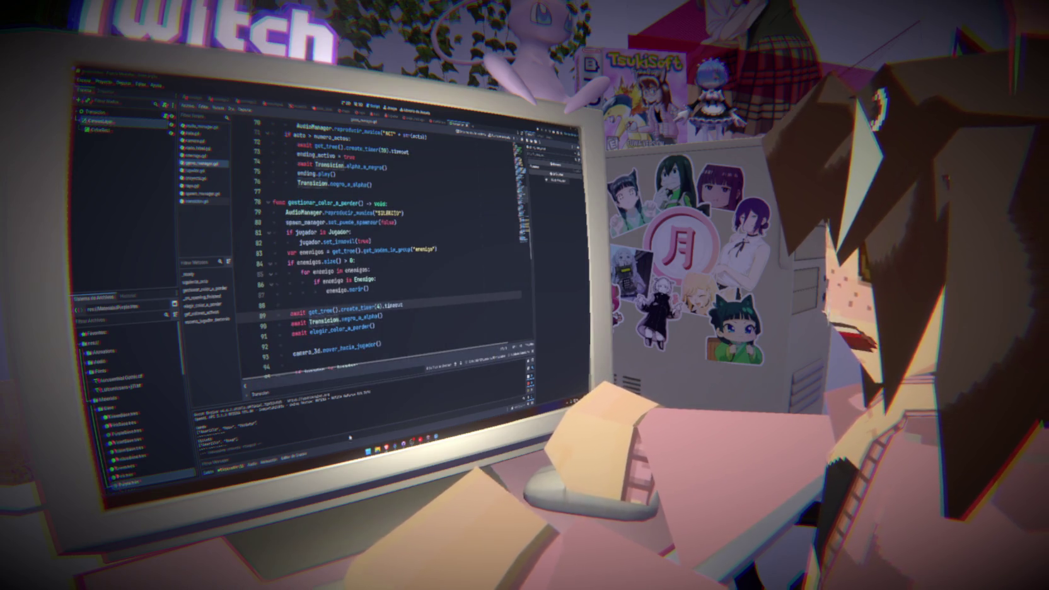
# - Return to Godot's game_manager.gd and place the cursor on empty line 88 of gestionar_color_a_perder
pyautogui.moveTo(417, 439)
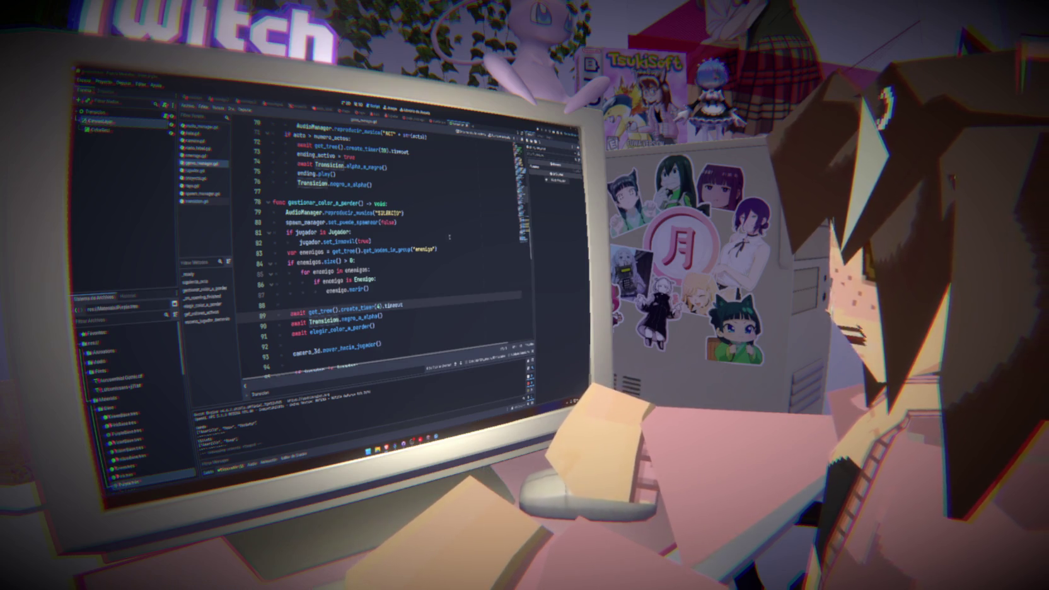
pyautogui.click(375, 298)
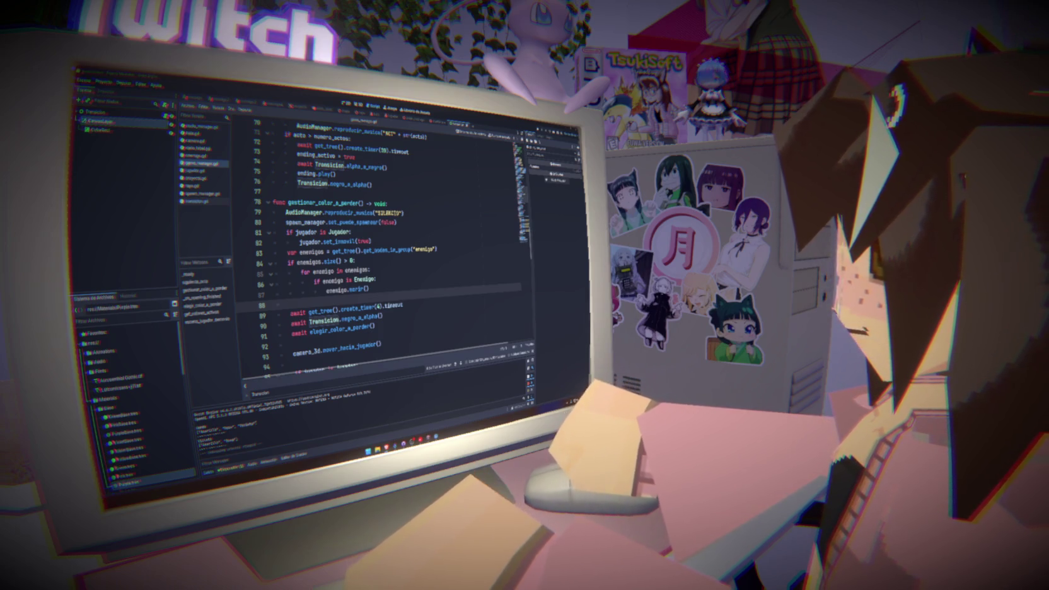
# - Add an AudioStreamPlayer child under AudioManager, select it, and show the Audio bus mixer
pyautogui.click(201, 126)
pyautogui.click(414, 120)
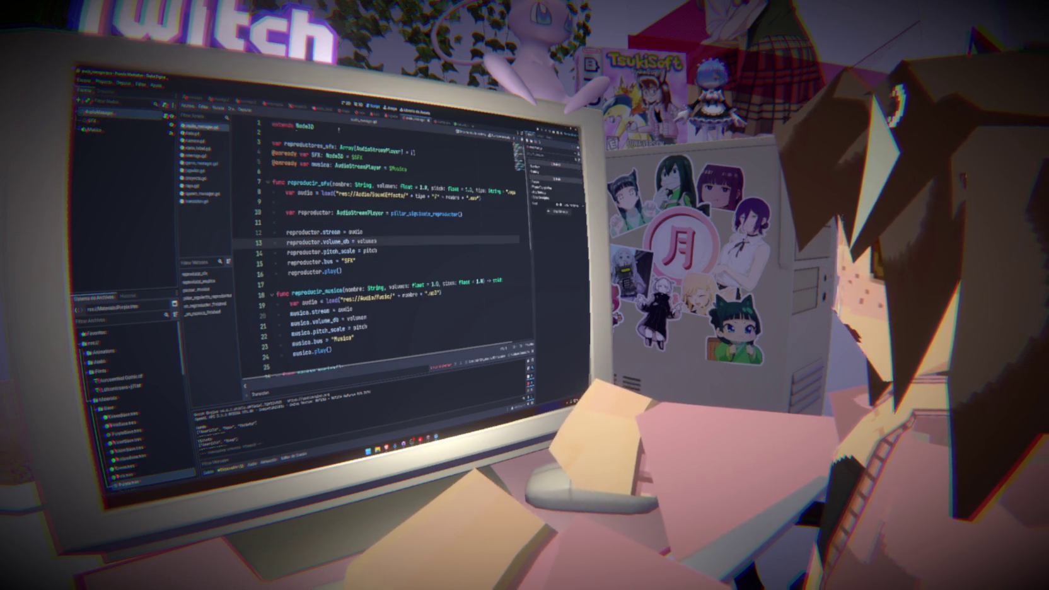
pyautogui.hotkey('ctrl', 'a')
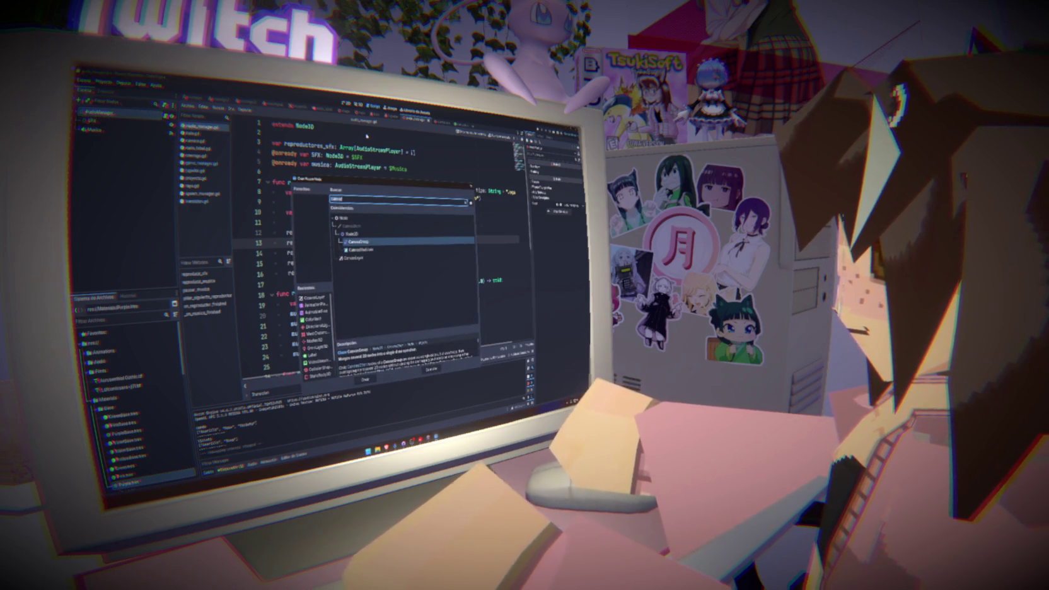
pyautogui.write('sound')
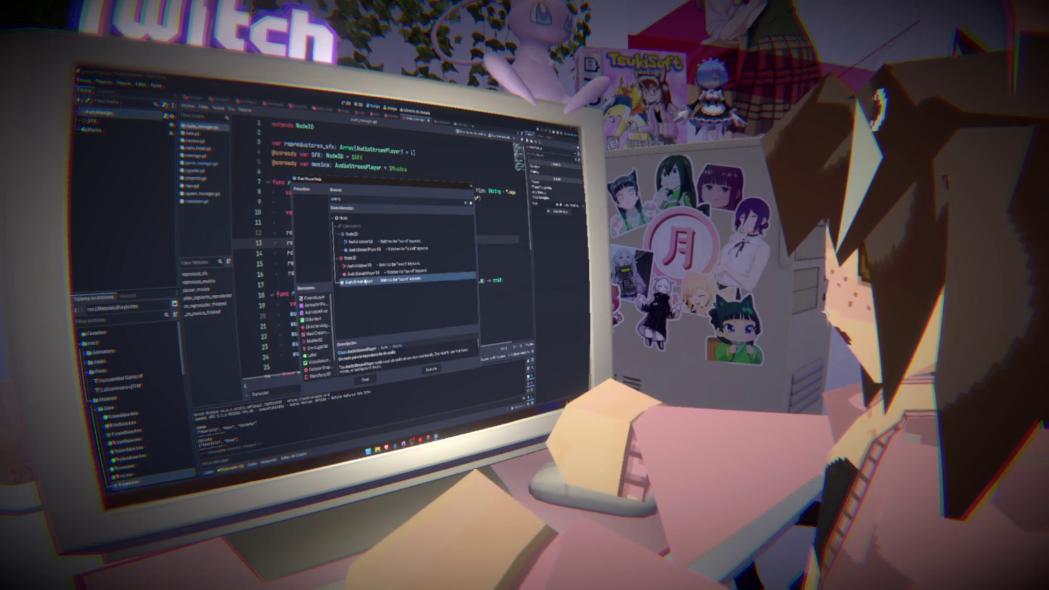
pyautogui.click(365, 379)
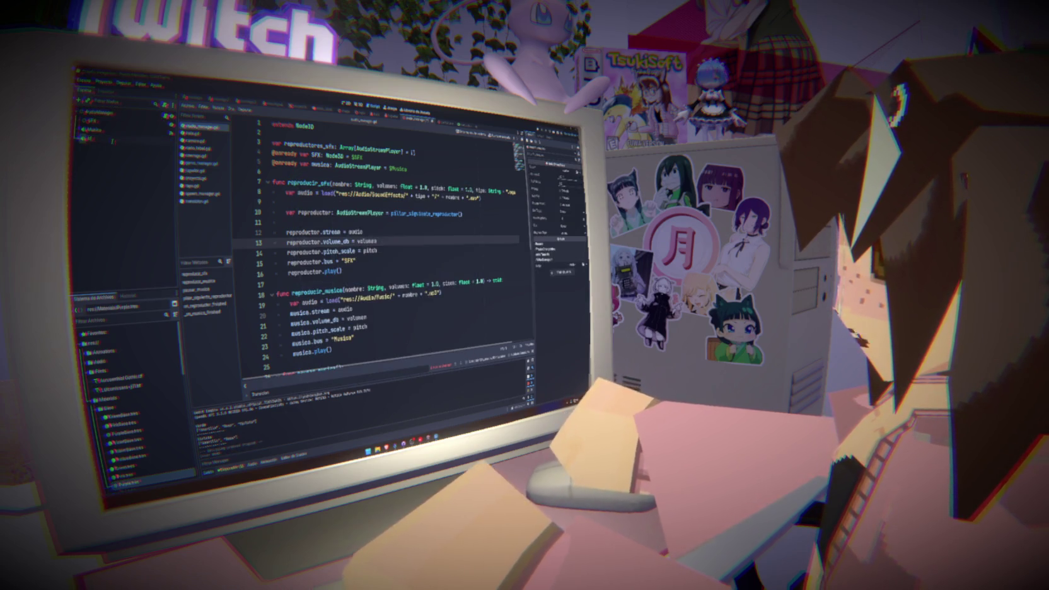
pyautogui.click(113, 140)
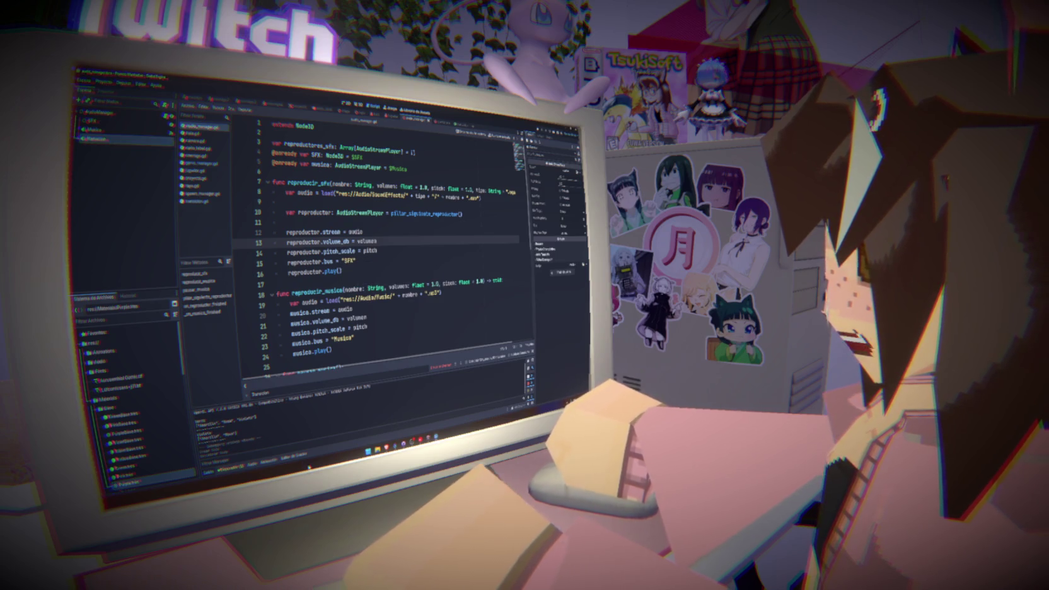
pyautogui.click(253, 465)
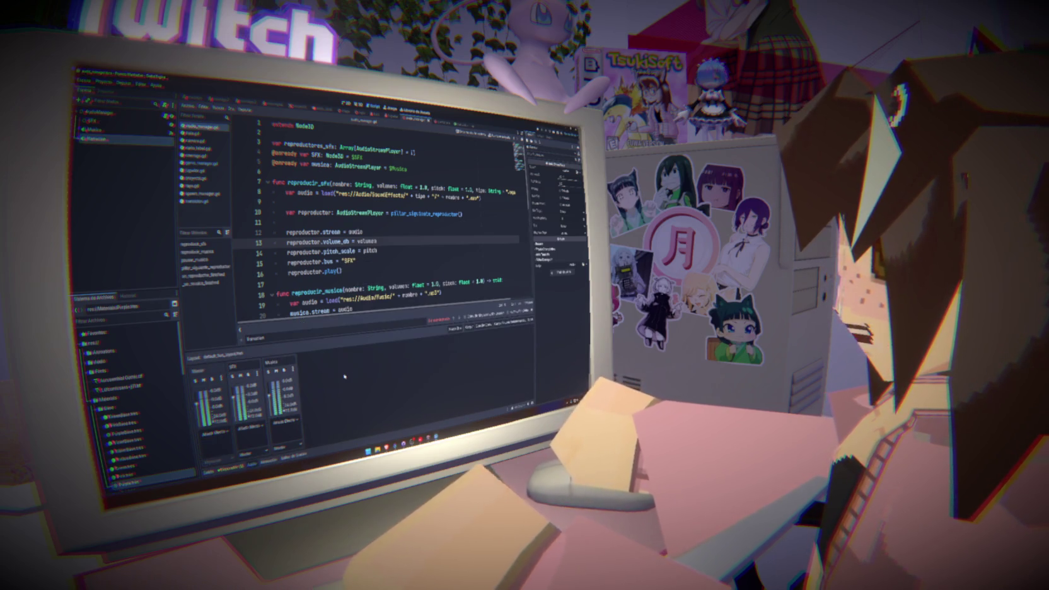
# - Add a fourth audio bus named Narracion and save the scene
pyautogui.click(454, 328)
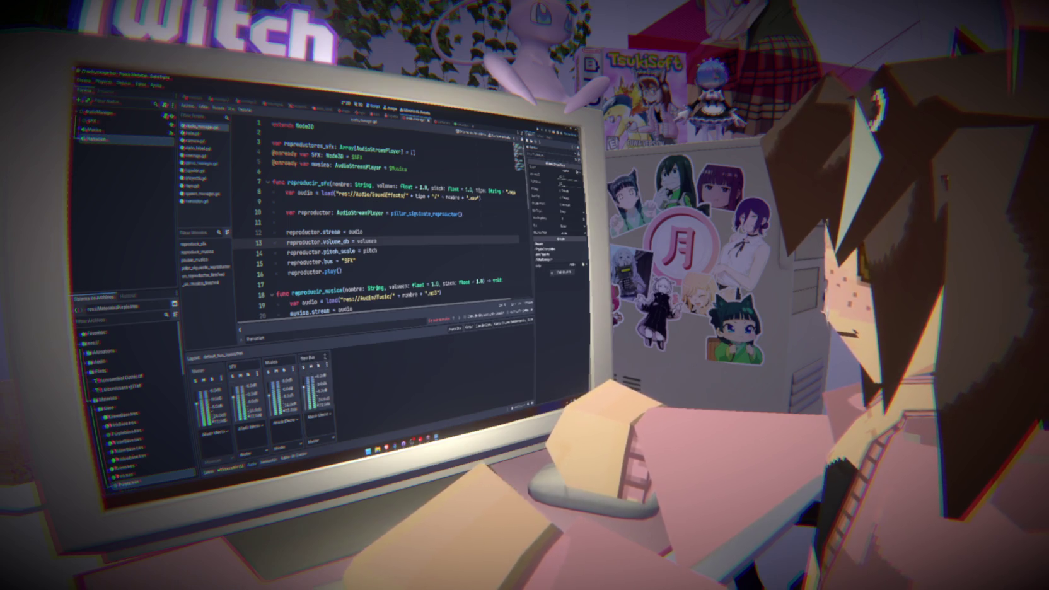
pyautogui.write('Narracion')
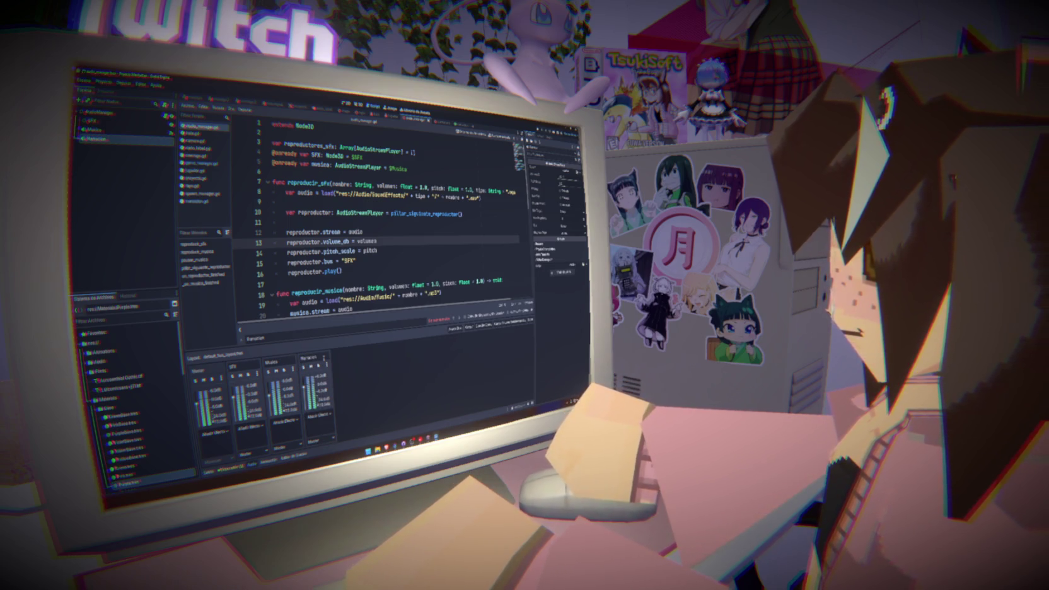
pyautogui.hotkey('ctrl', 's')
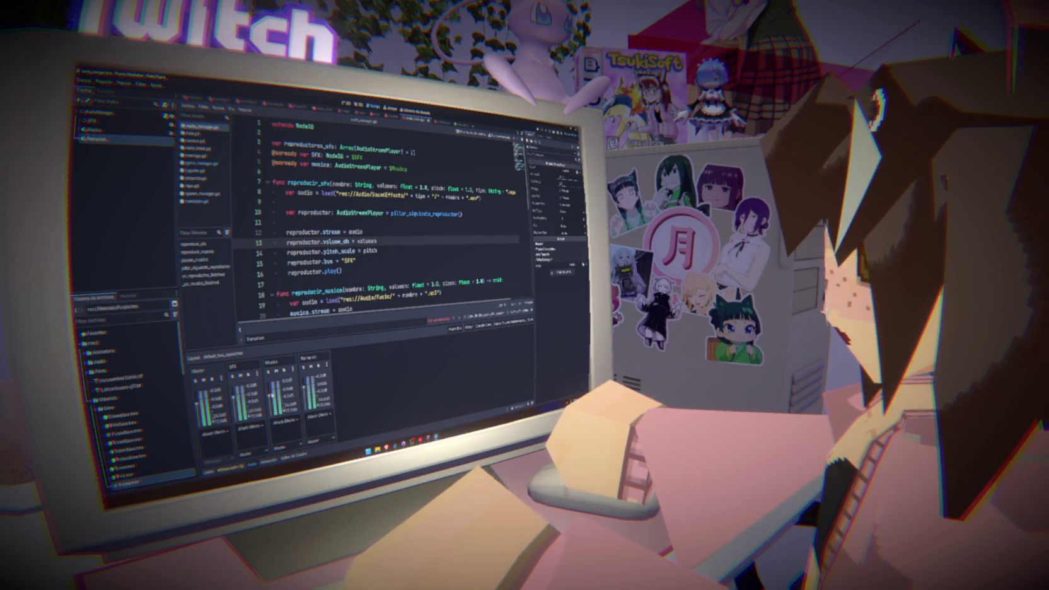
pyautogui.click(272, 396)
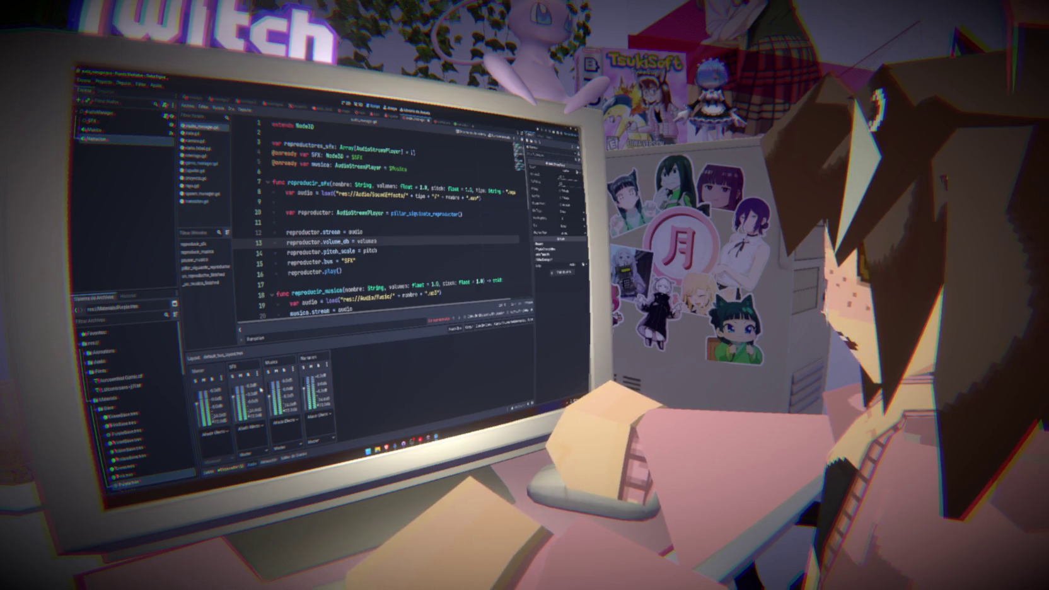
# - Set the Narracion player's Bus property to the Narracion bus
pyautogui.click(564, 226)
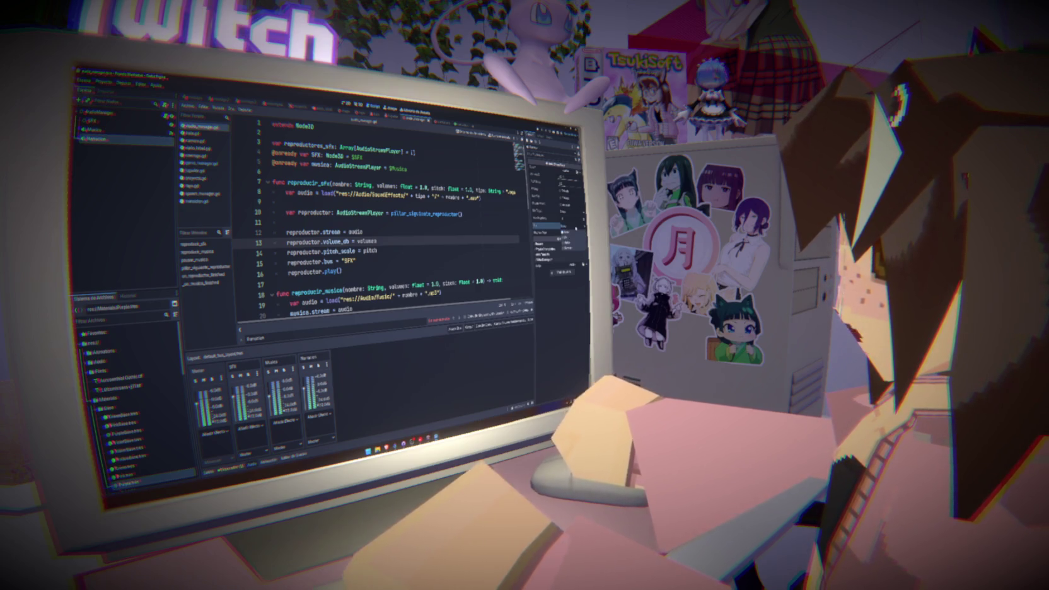
pyautogui.click(94, 129)
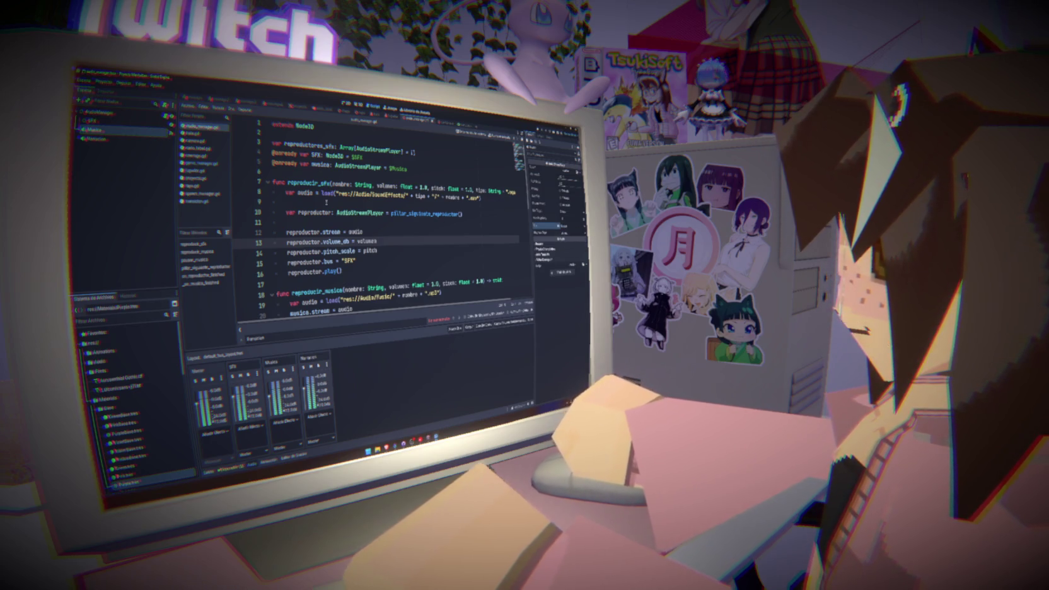
pyautogui.click(120, 140)
pyautogui.click(565, 226)
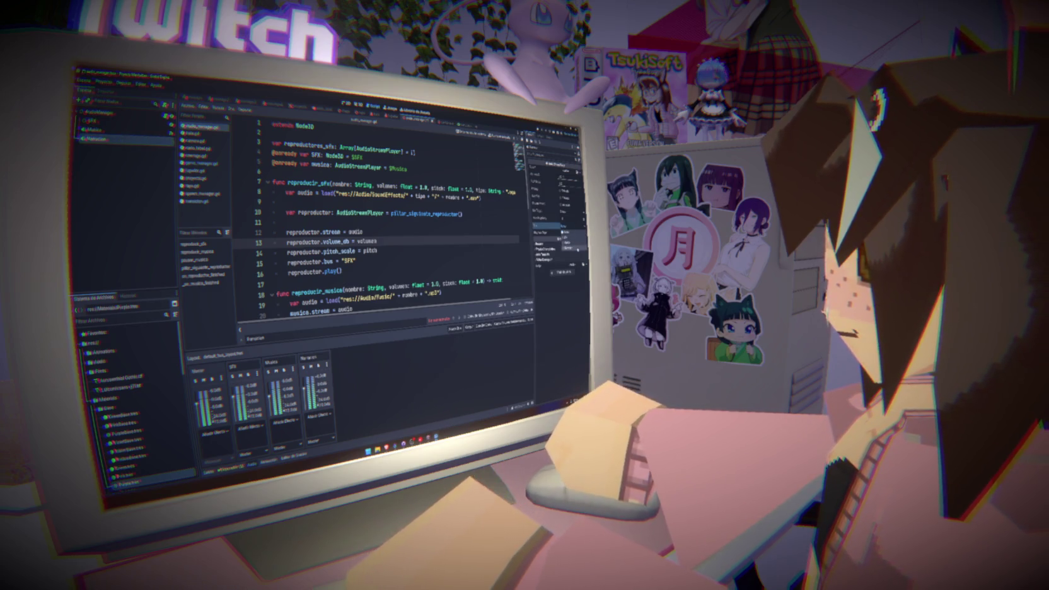
pyautogui.click(571, 247)
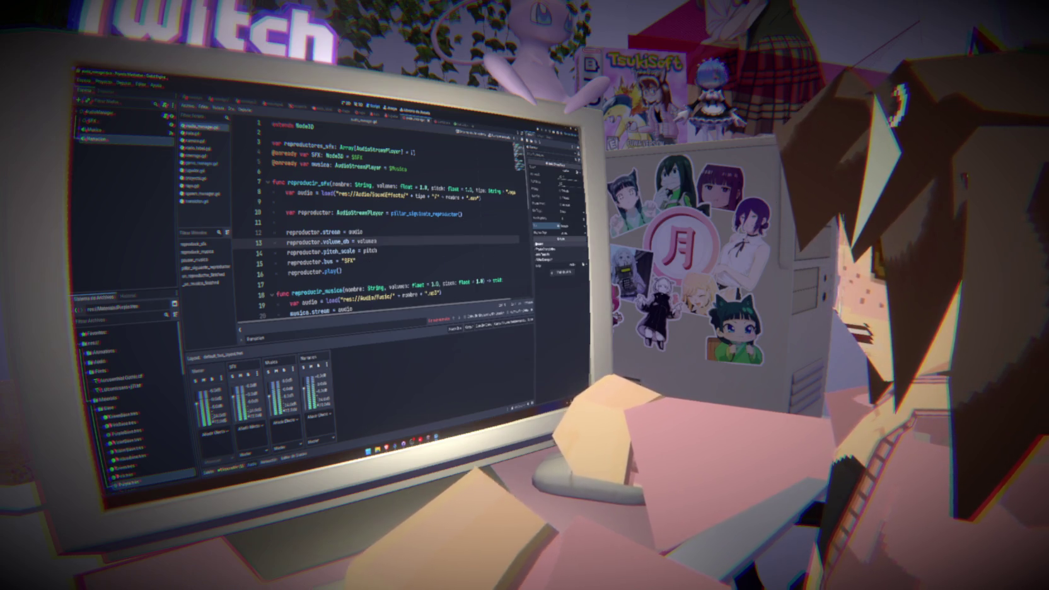
pyautogui.click(443, 260)
pyautogui.click(412, 242)
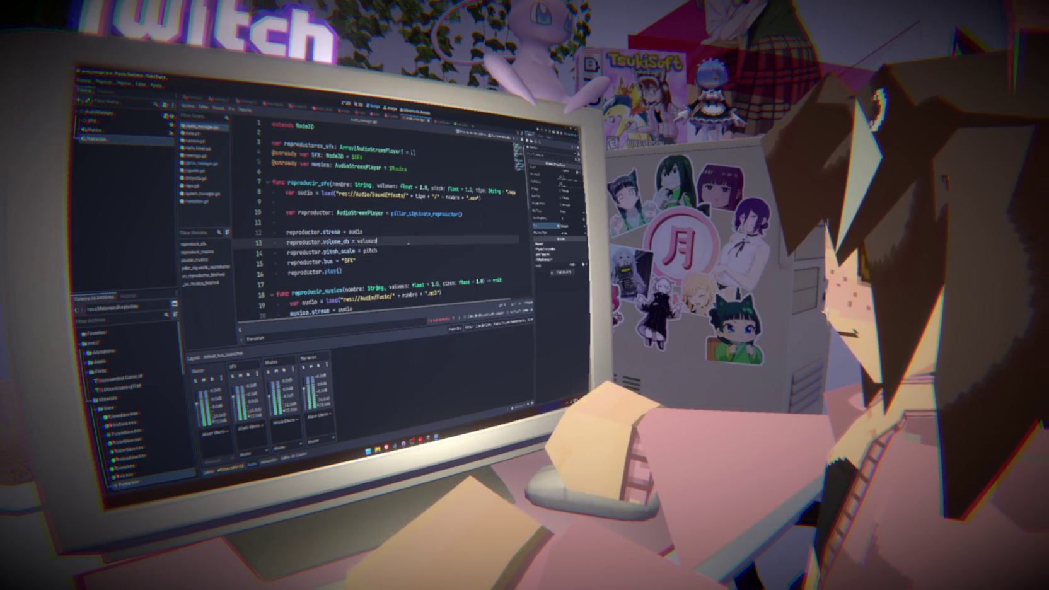
# - Enlarge the code area and paste a copy of reproducir_musica below the original
pyautogui.moveTo(413, 332); pyautogui.dragTo(411, 412)
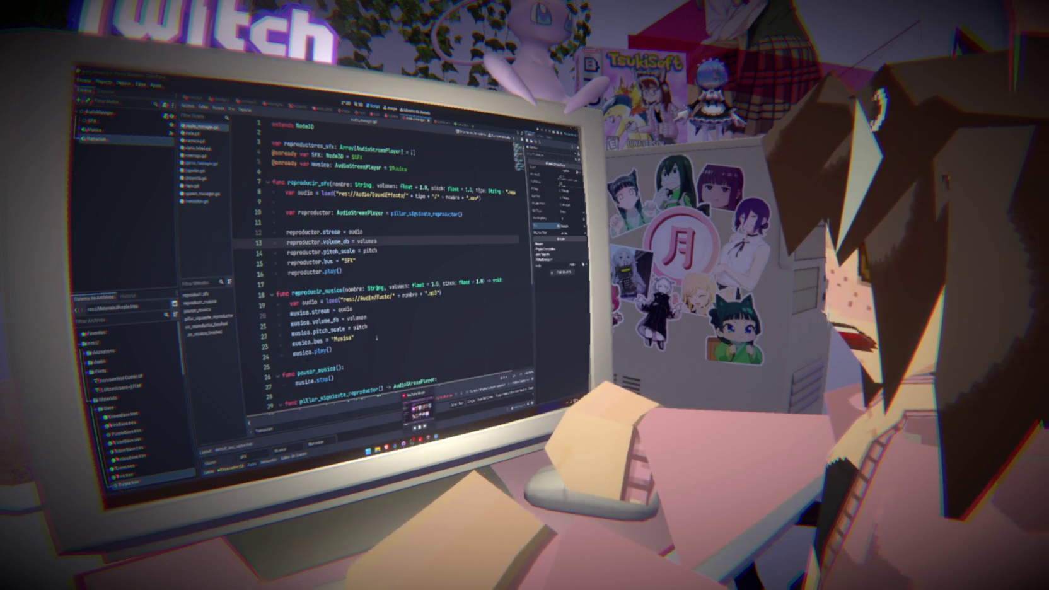
pyautogui.moveTo(355, 351)
pyautogui.mouseDown()
pyautogui.moveTo(281, 313)
pyautogui.moveTo(272, 292)
pyautogui.mouseUp()
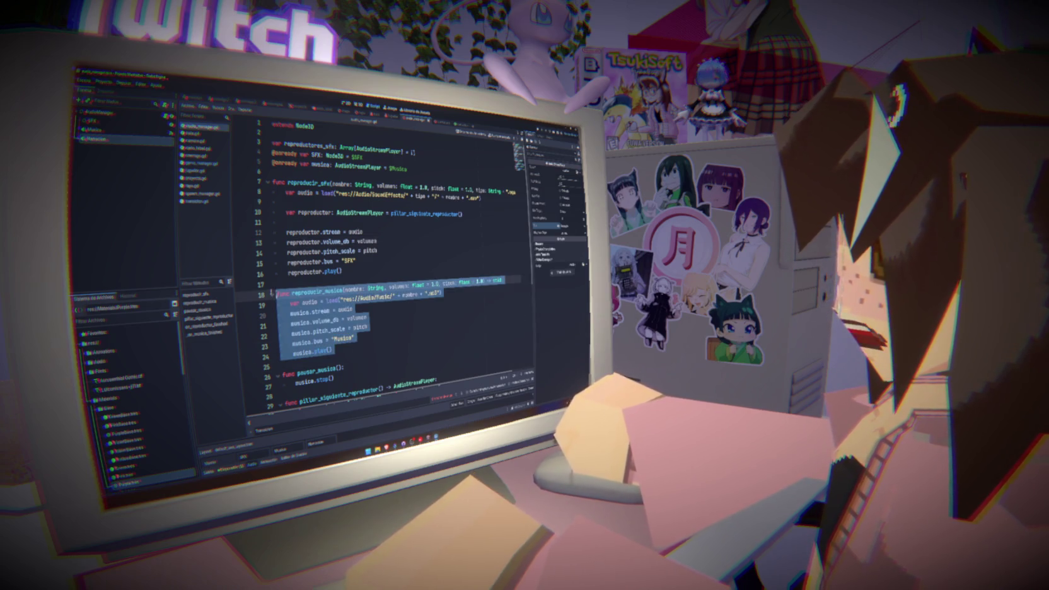
pyautogui.moveTo(344, 270); pyautogui.dragTo(271, 179)
pyautogui.click(353, 265)
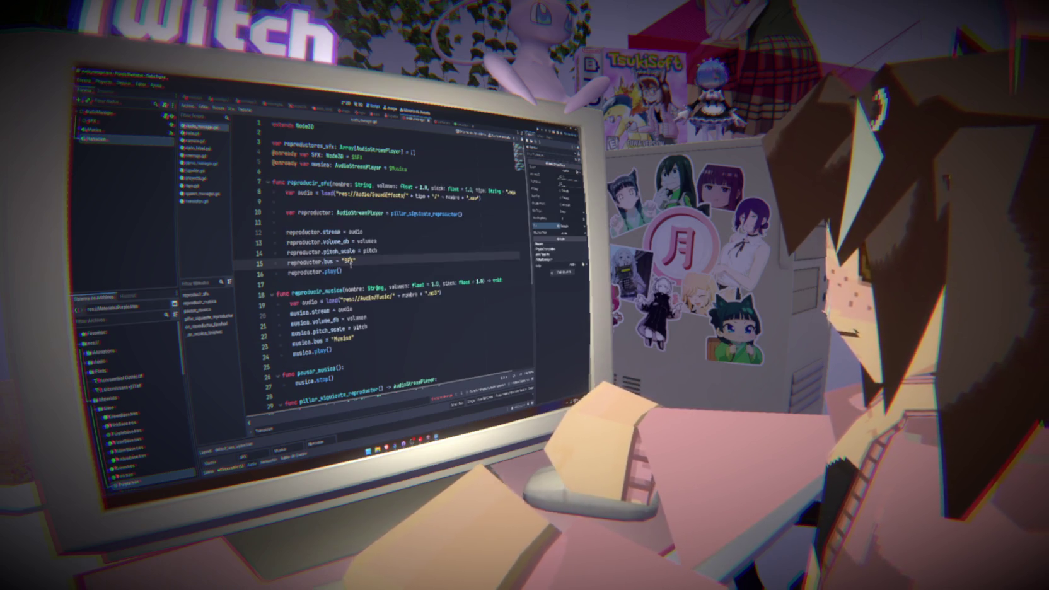
pyautogui.moveTo(353, 351); pyautogui.dragTo(275, 294)
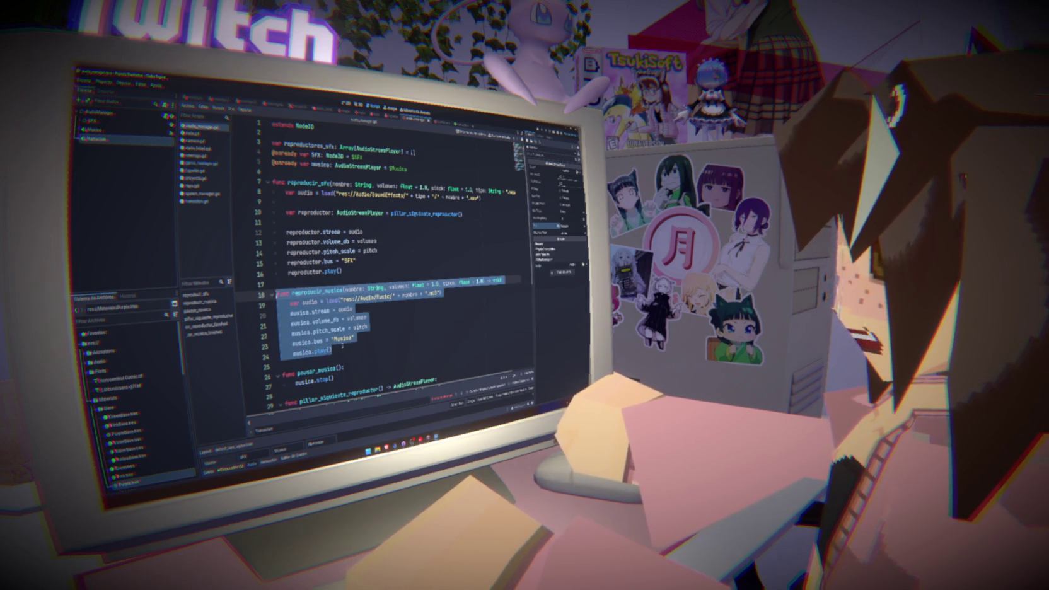
pyautogui.hotkey('ctrl', 'c')
pyautogui.press('Right')
pyautogui.press('Return')
pyautogui.press('Return')
pyautogui.hotkey('ctrl', 'v')
pyautogui.scroll(-1, 342, 346)
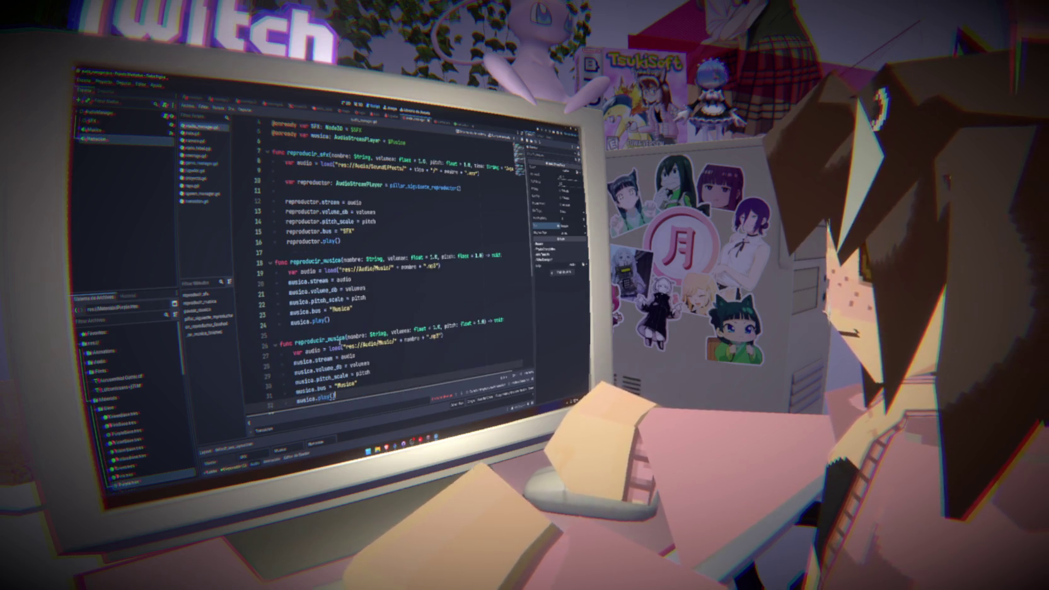
# - Rename the copy reproducir_narracion and change its load path to Narraciones/ with .wav
pyautogui.doubleClick(336, 339)
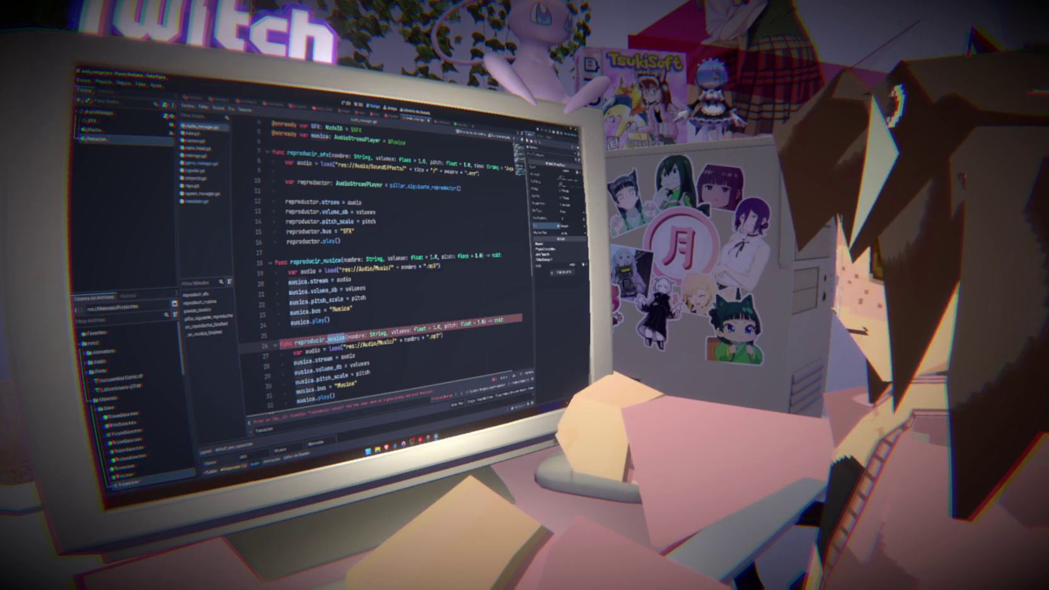
pyautogui.write('narracion')
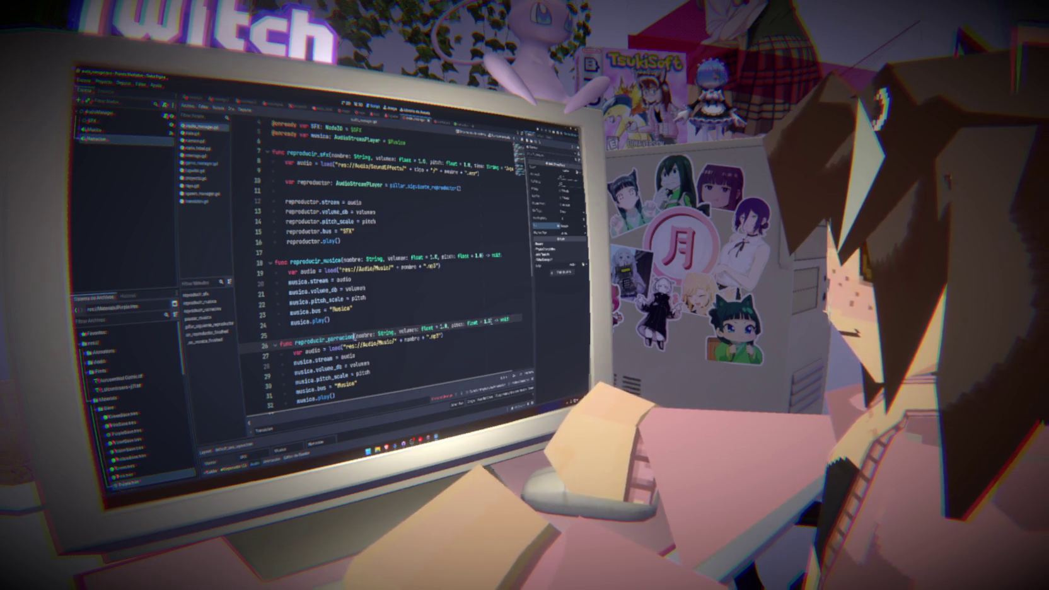
pyautogui.doubleClick(458, 324)
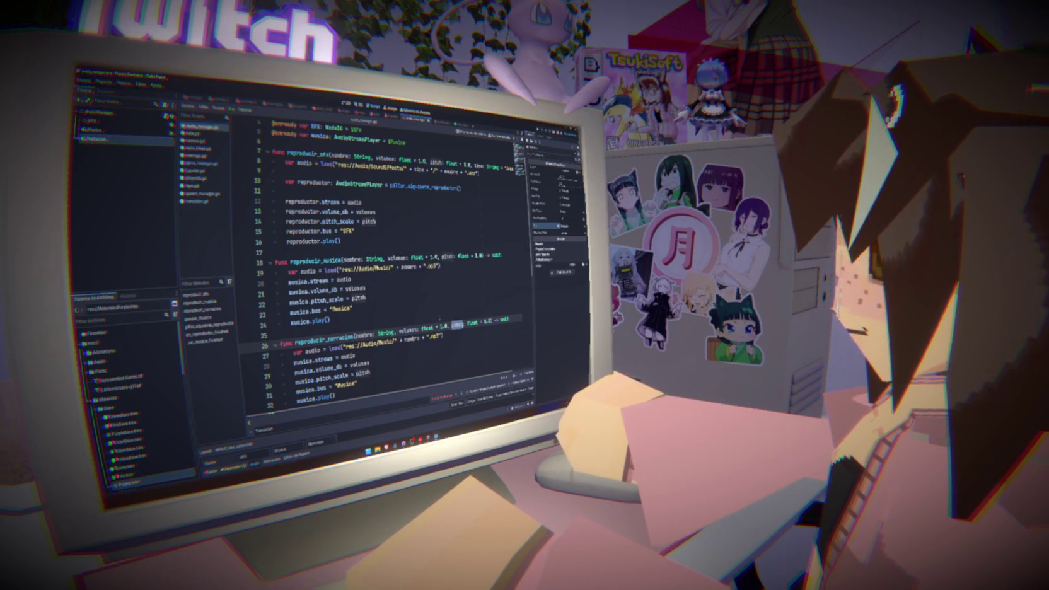
pyautogui.scroll(-2, 392, 305)
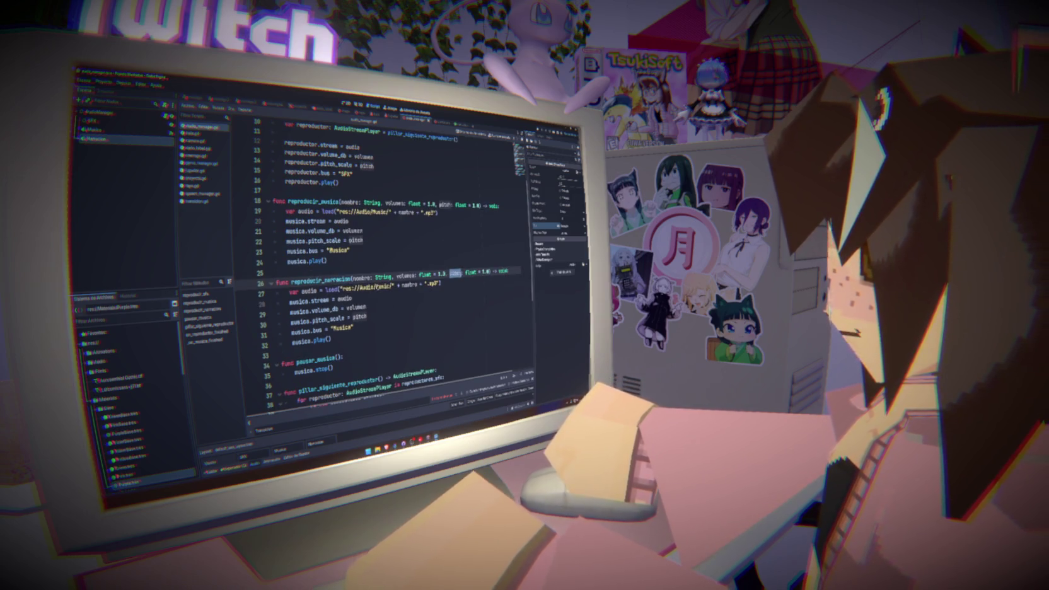
pyautogui.doubleClick(377, 286)
pyautogui.write('Nar')
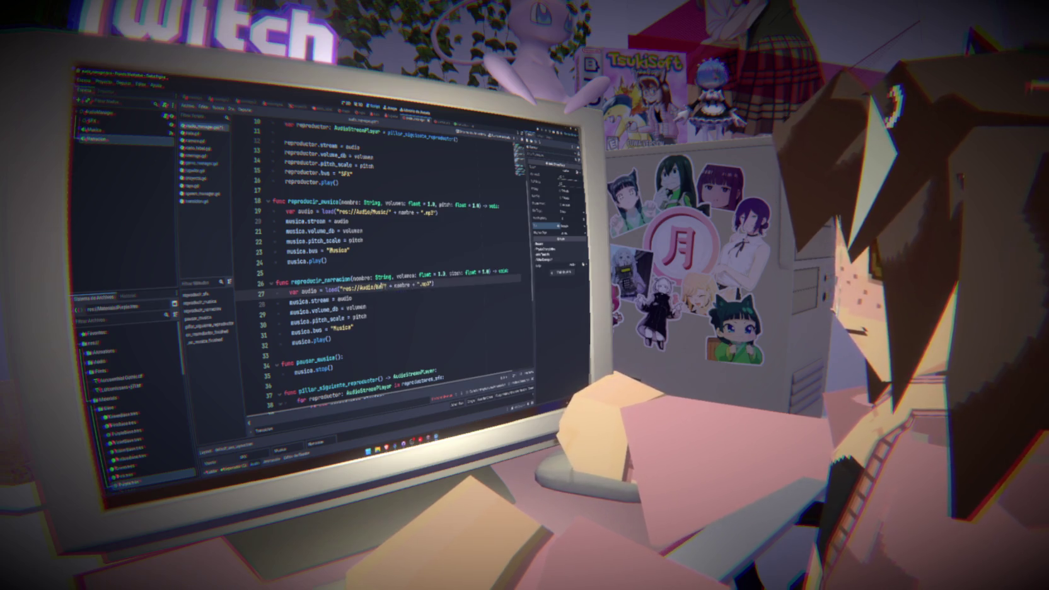
pyautogui.write('raciones/')
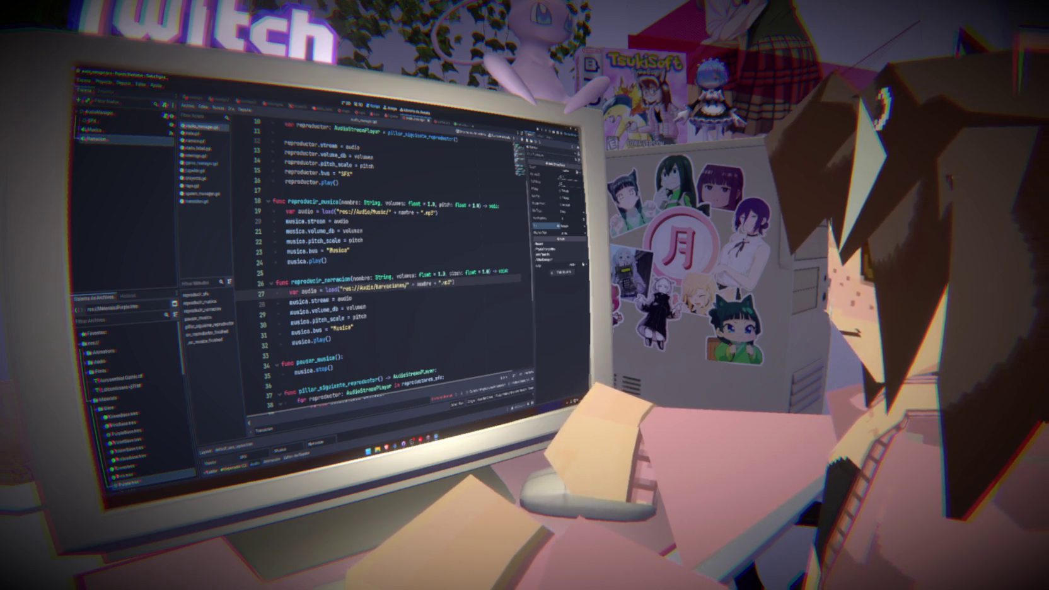
pyautogui.doubleClick(446, 283)
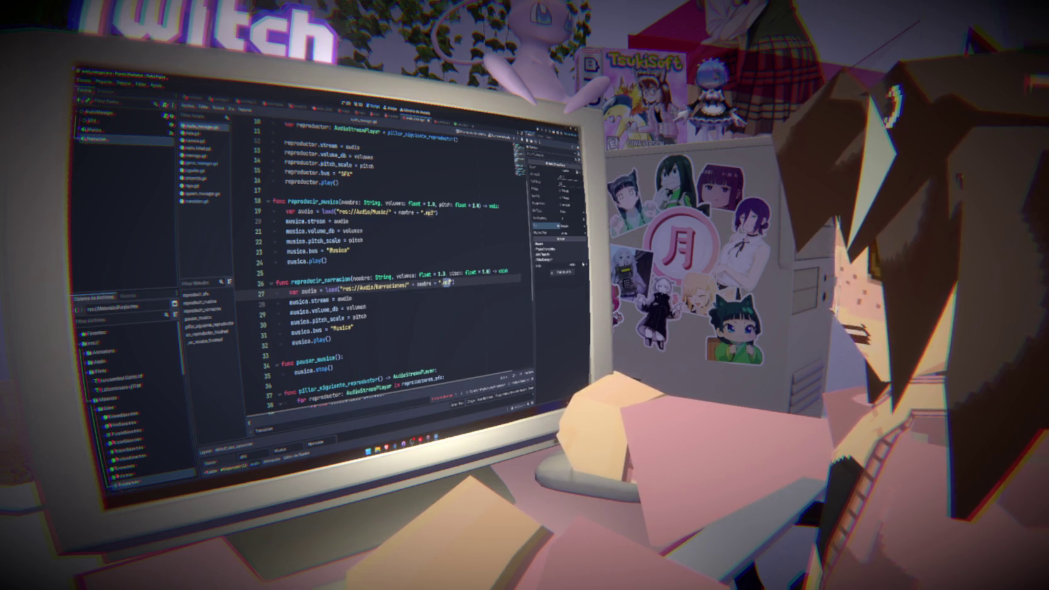
pyautogui.write('wav')
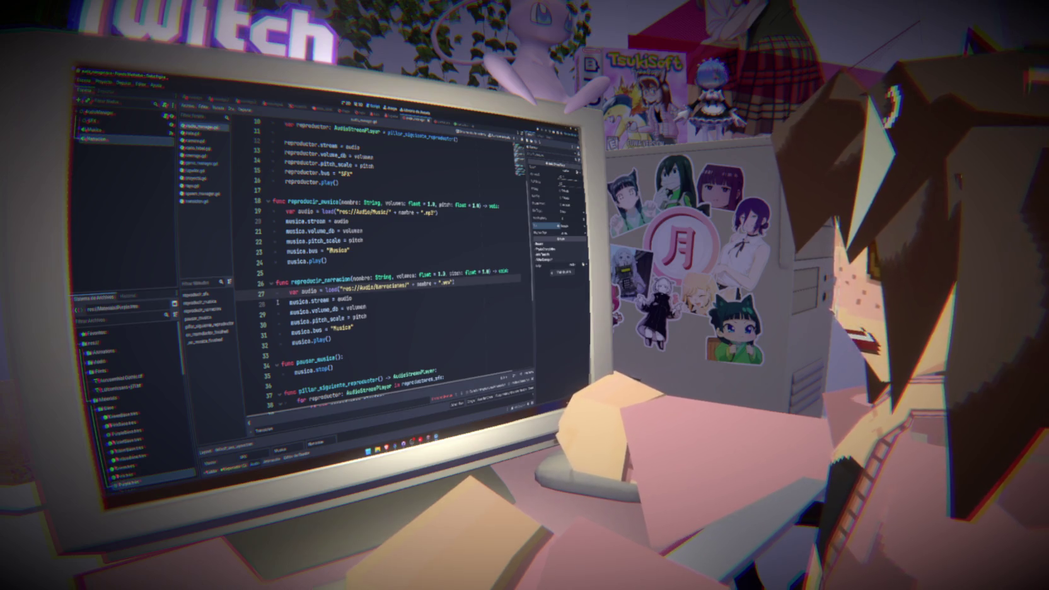
pyautogui.doubleClick(305, 292)
pyautogui.write('narraci')
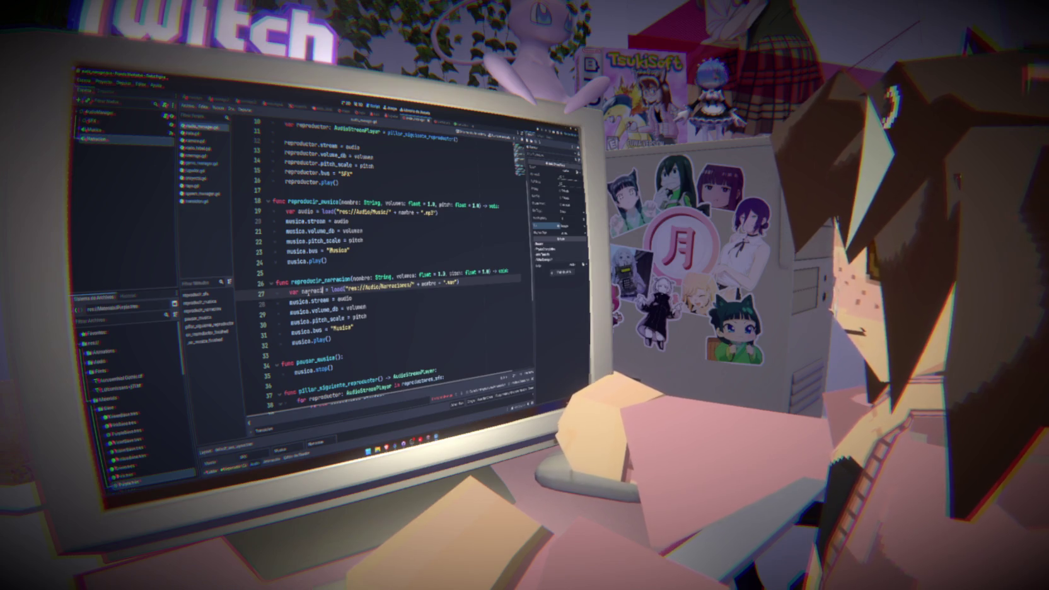
pyautogui.hotkey('ctrl', 'z')
pyautogui.scroll(3, 390, 238)
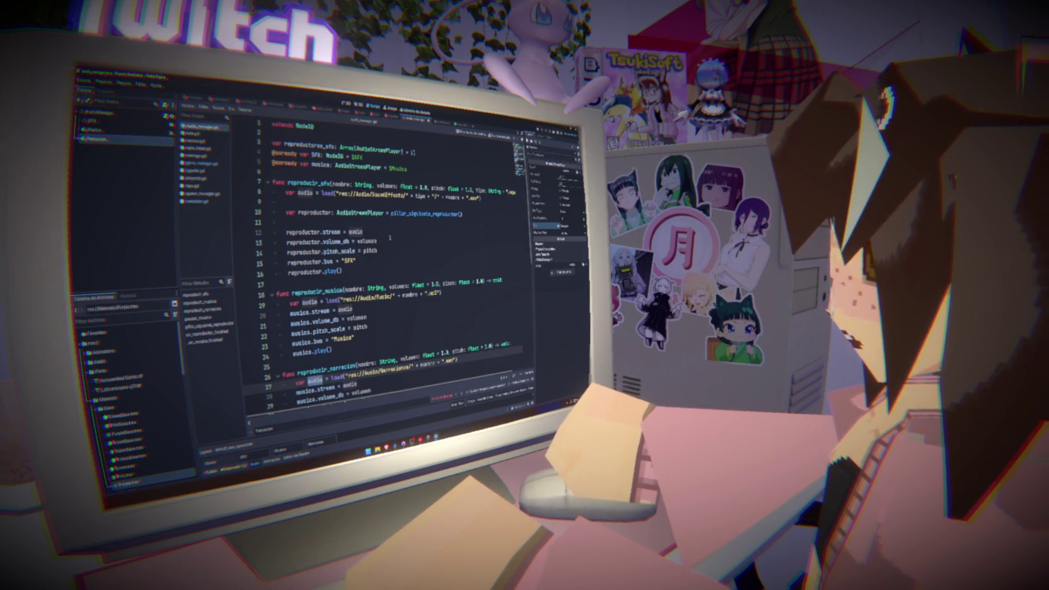
pyautogui.click(274, 177)
pyautogui.write('@onready var narracion: AudioStreamPlayer = $Narracion')
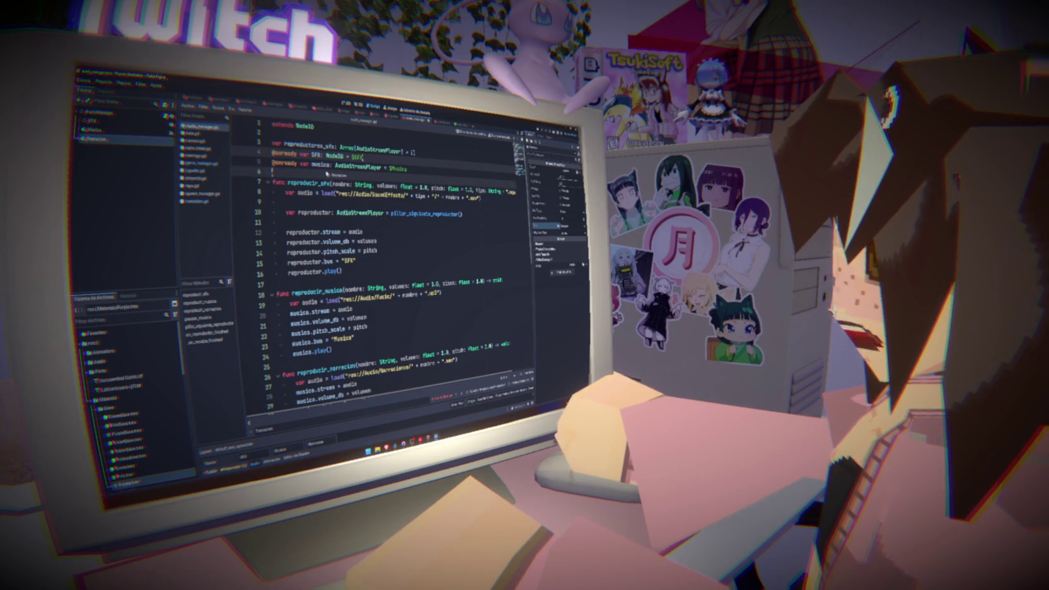
pyautogui.press('Return')
pyautogui.hotkey('ctrl', 's')
pyautogui.scroll(-7, 374, 265)
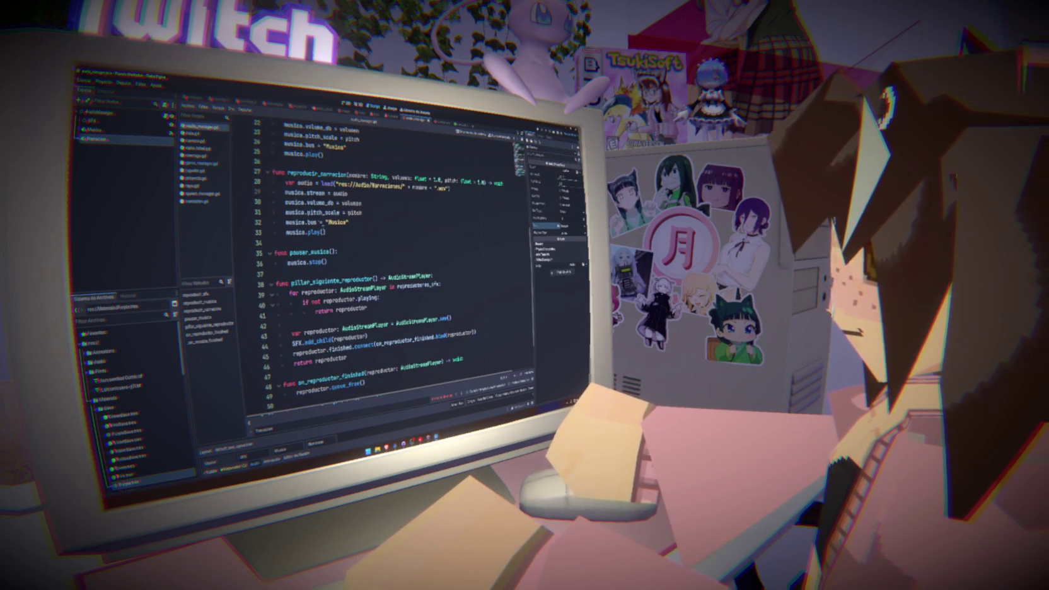
# - Replace musica with narracion on lines 29 through 33 of reproducir_narracion
pyautogui.doubleClick(297, 193)
pyautogui.hotkey('ctrl', 'v')
pyautogui.doubleClick(296, 203)
pyautogui.hotkey('ctrl', 'v')
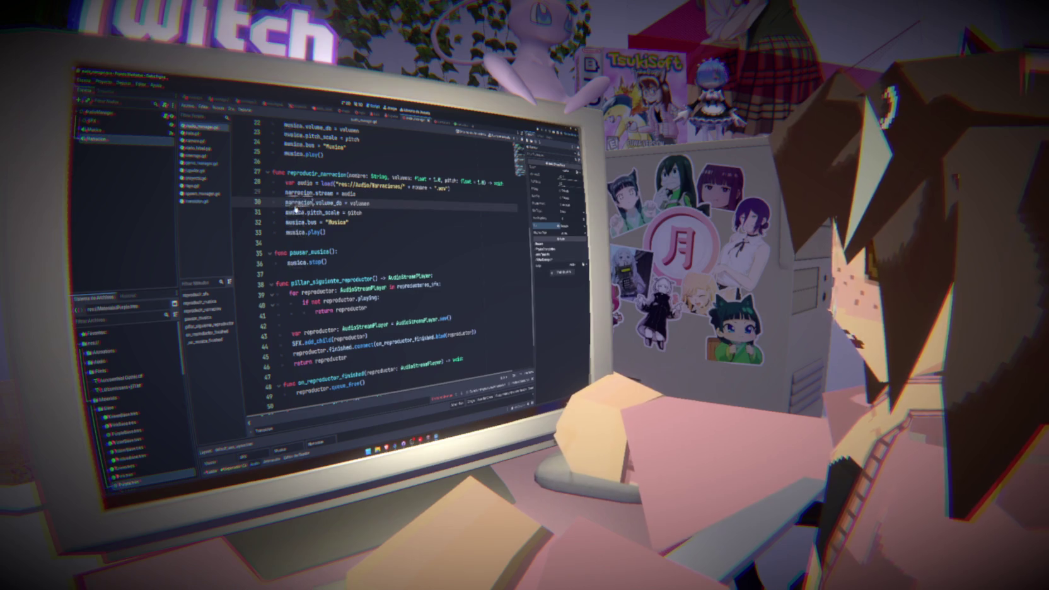
pyautogui.doubleClick(297, 213)
pyautogui.hotkey('ctrl', 'v')
pyautogui.doubleClick(296, 223)
pyautogui.hotkey('ctrl', 'v')
pyautogui.doubleClick(297, 233)
pyautogui.hotkey('ctrl', 'v')
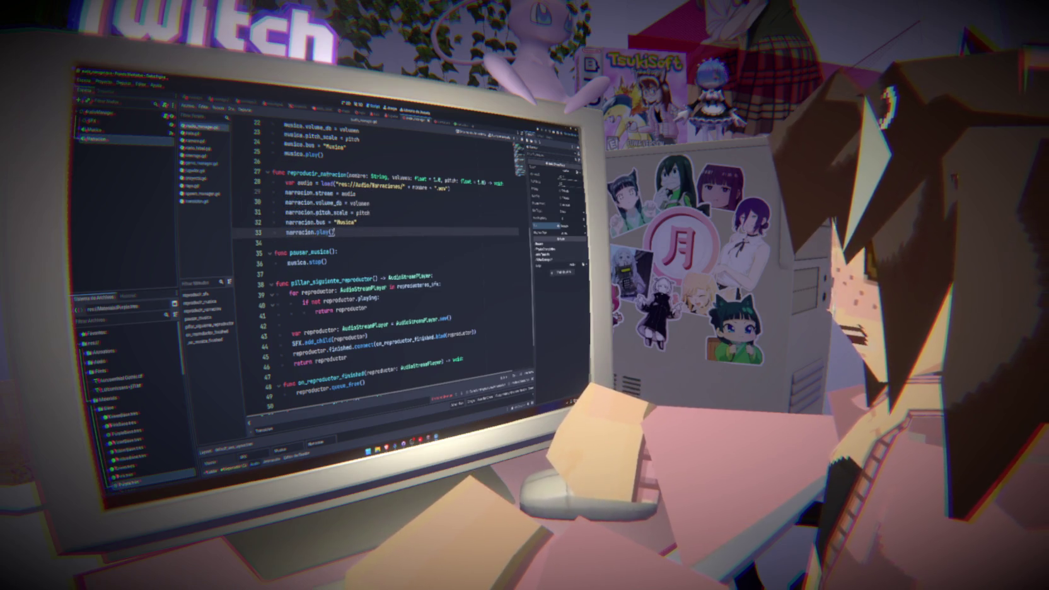
# - Copy the reproducir_narracion function name and switch to game_manager.gd
pyautogui.doubleClick(315, 174)
pyautogui.click(371, 226)
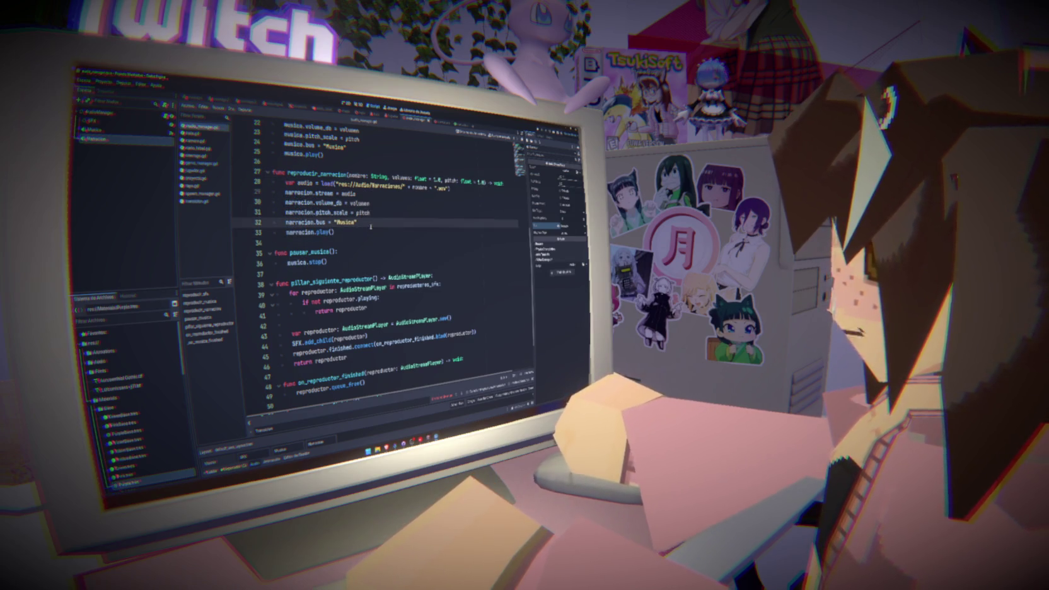
pyautogui.doubleClick(315, 173)
pyautogui.click(340, 233)
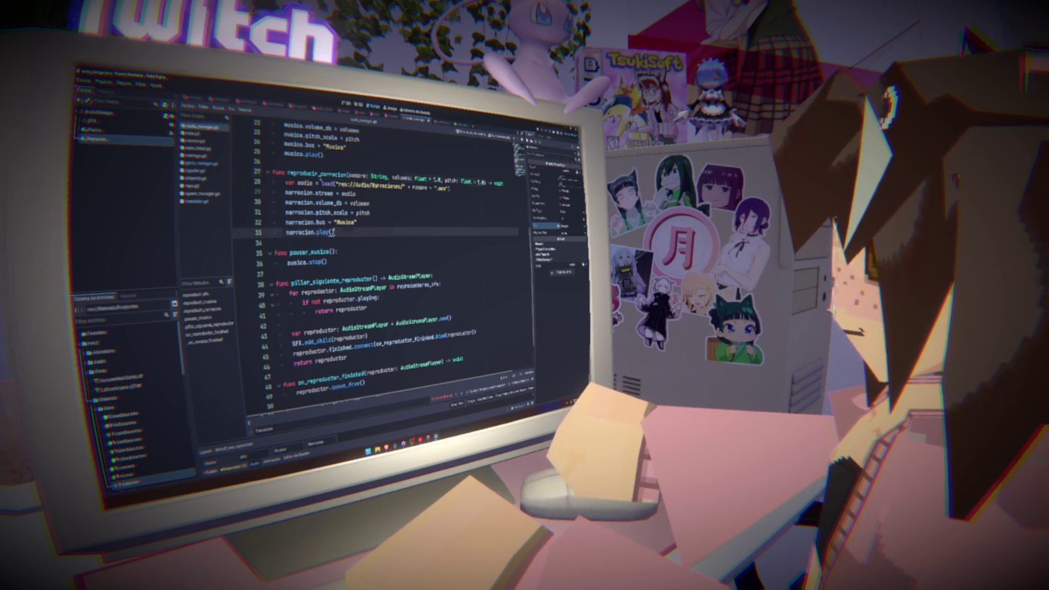
pyautogui.doubleClick(315, 173)
pyautogui.click(371, 222)
pyautogui.doubleClick(315, 173)
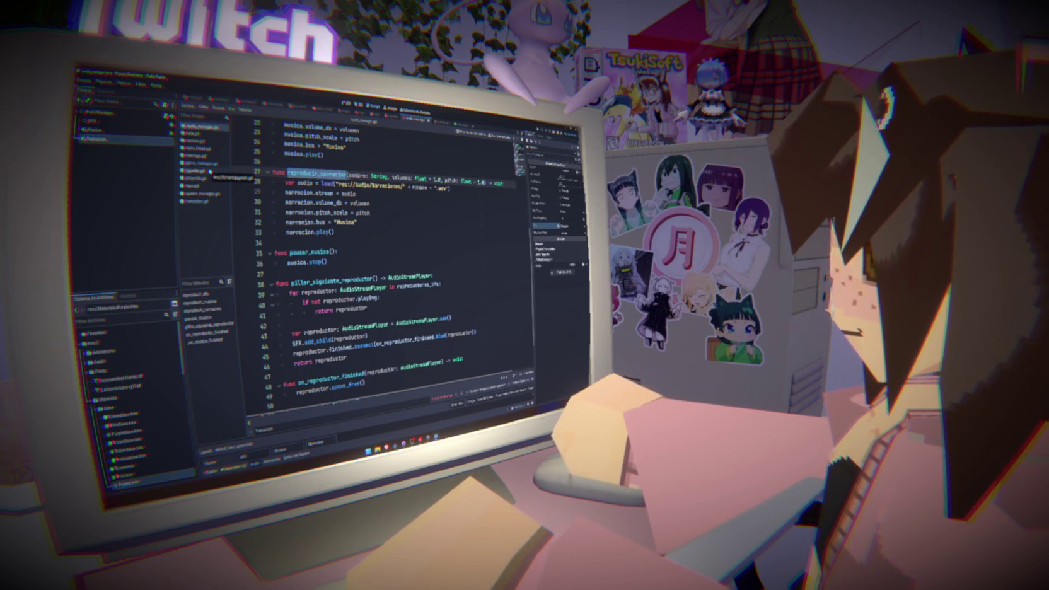
pyautogui.click(208, 164)
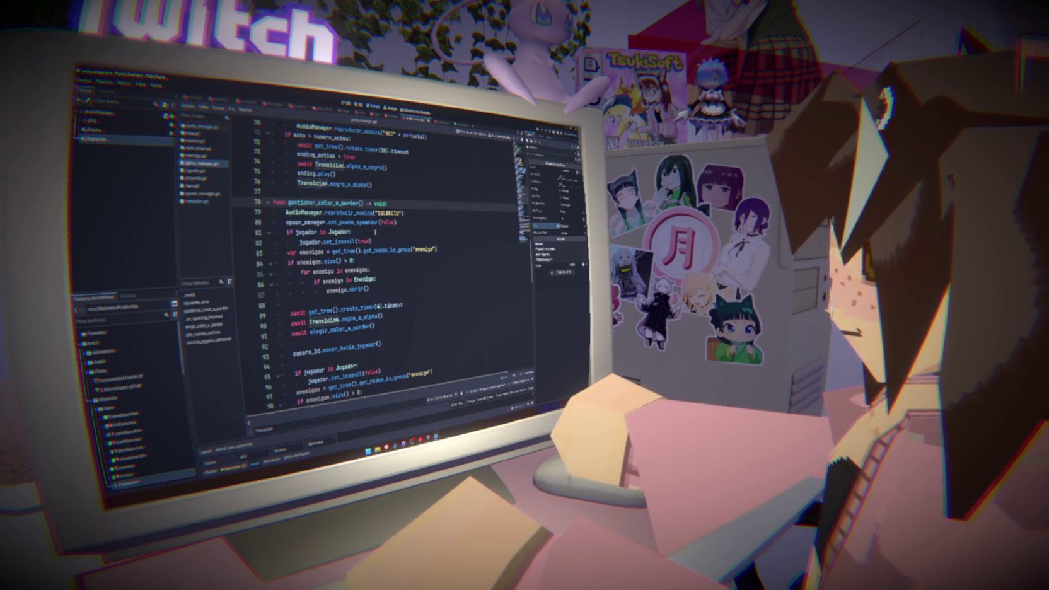
# - Add AudioManager.reproducir_narracion("ACT" + str(acto)) after the music call in siguiente_acto
pyautogui.scroll(11, 361, 250)
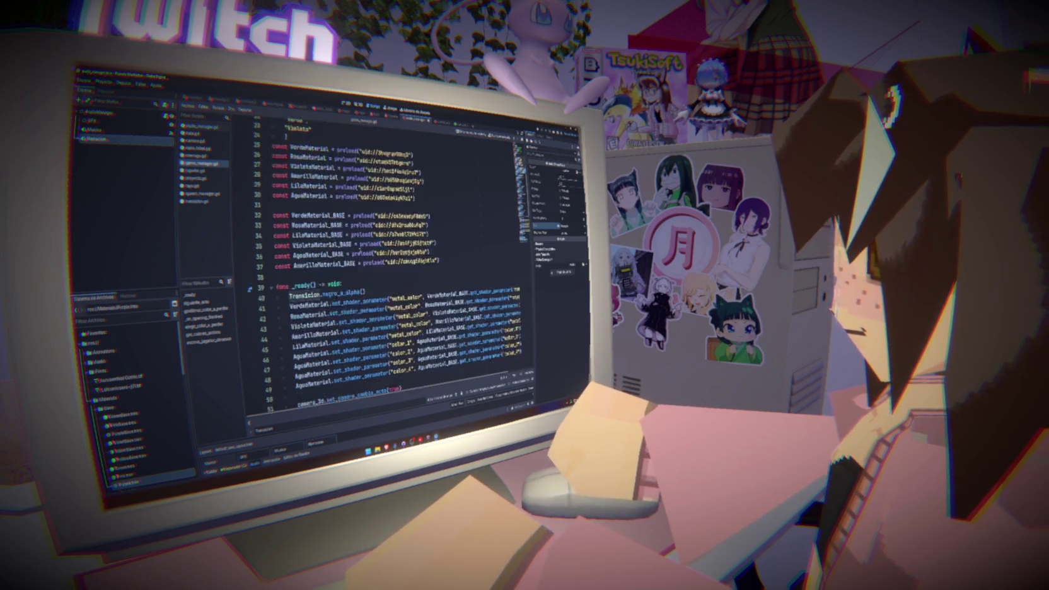
pyautogui.scroll(-5, 361, 251)
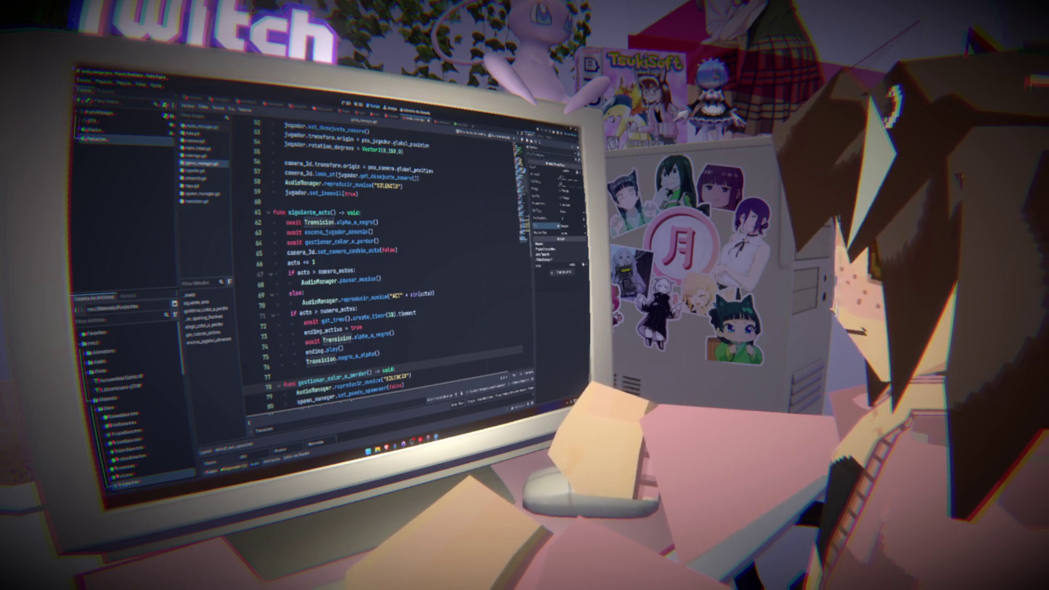
pyautogui.click(452, 306)
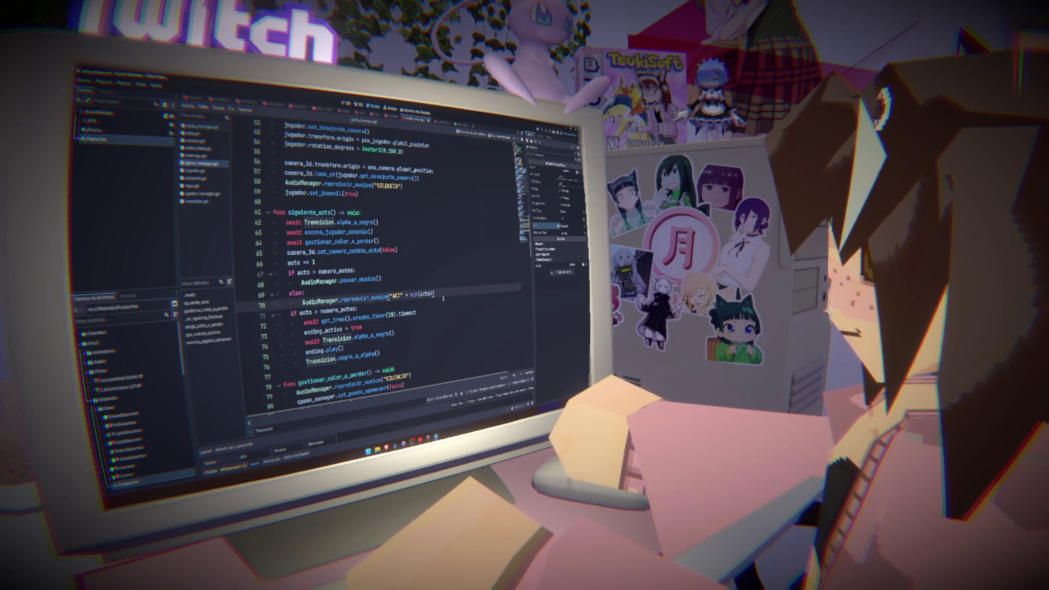
pyautogui.press('Return')
pyautogui.write('reproducir_narracion')
pyautogui.hotkey('ctrl', 'BackSpace')
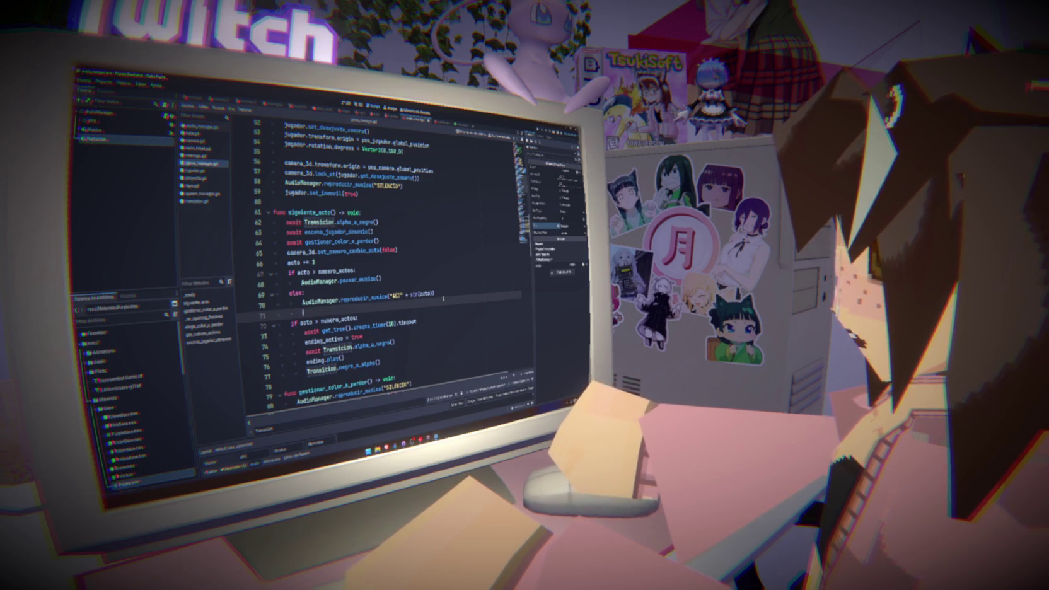
pyautogui.write('Au')
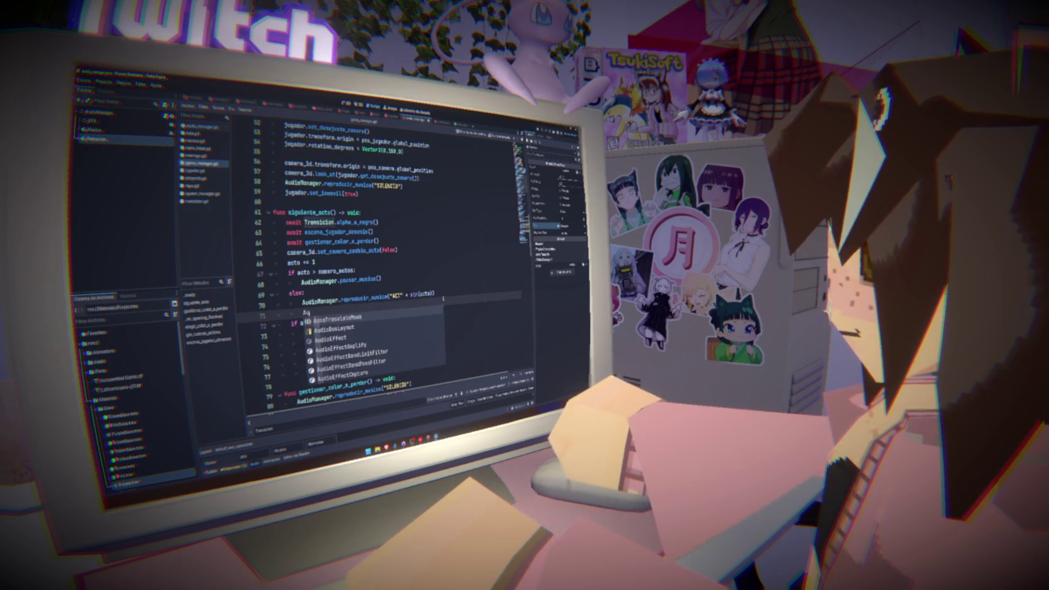
pyautogui.write('dioManager')
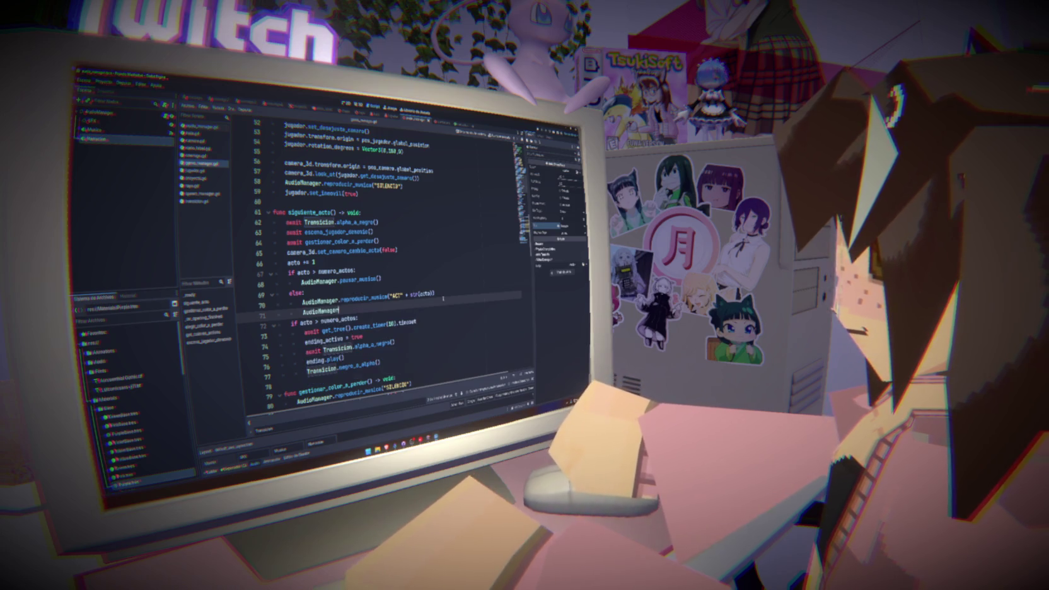
pyautogui.write('.reproducir_narracion(')
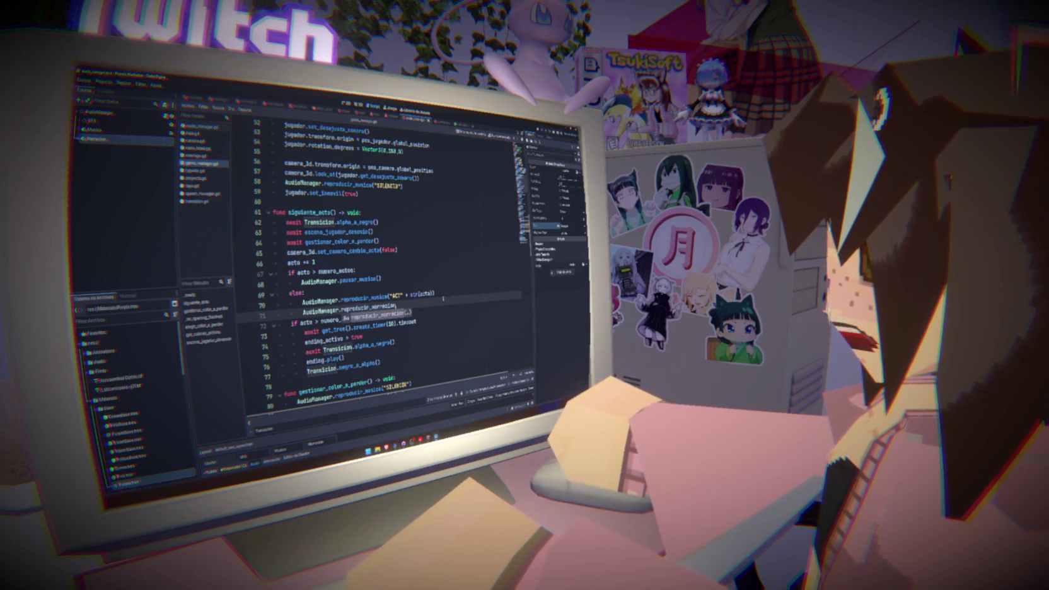
pyautogui.press('Return')
pyautogui.write('"')
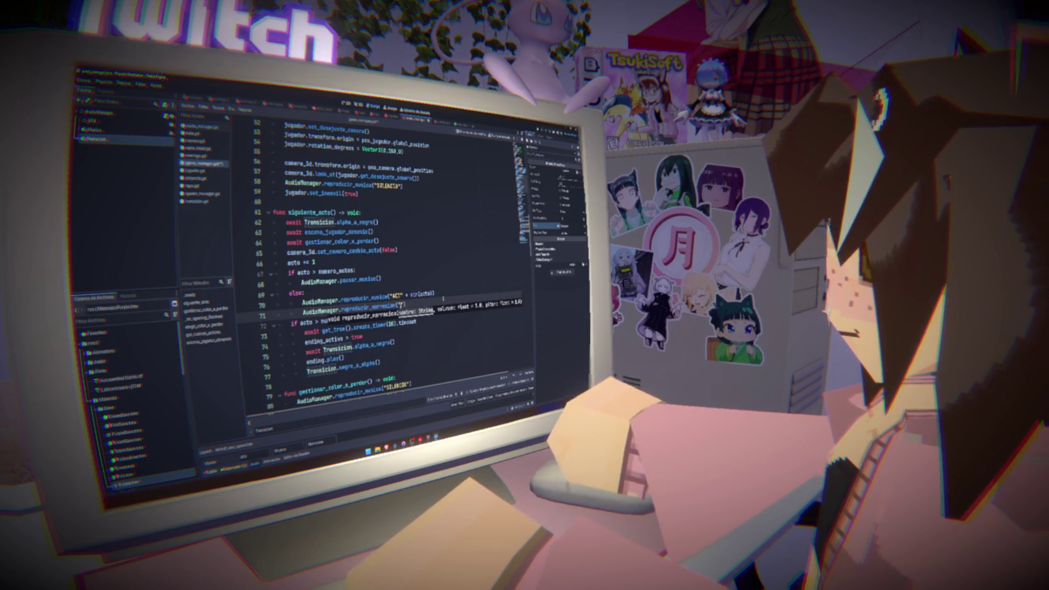
pyautogui.write('A')
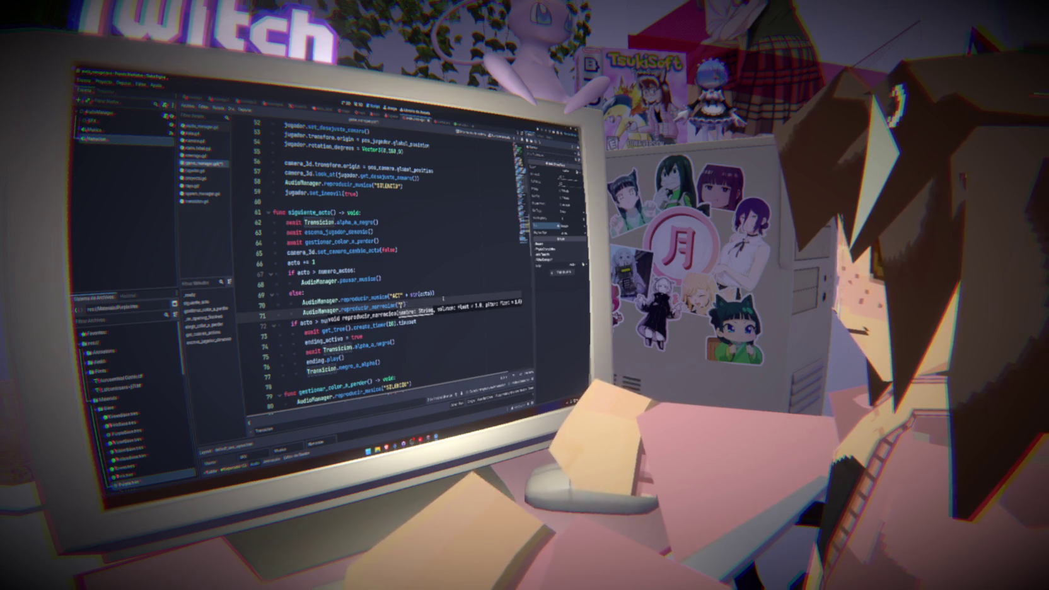
pyautogui.write('CT" + ')
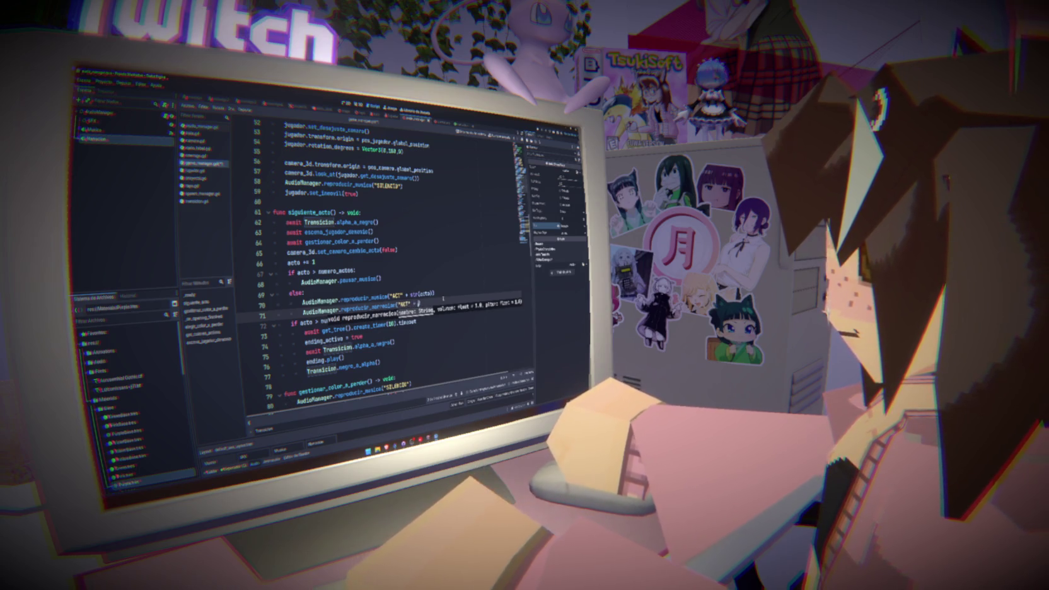
pyautogui.write('str(')
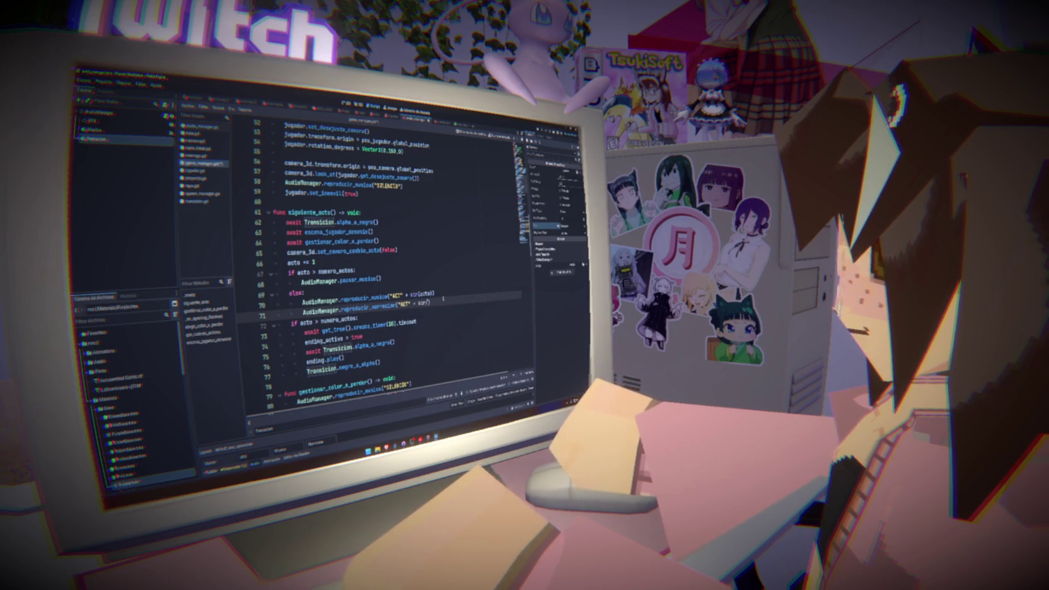
pyautogui.write('acto')
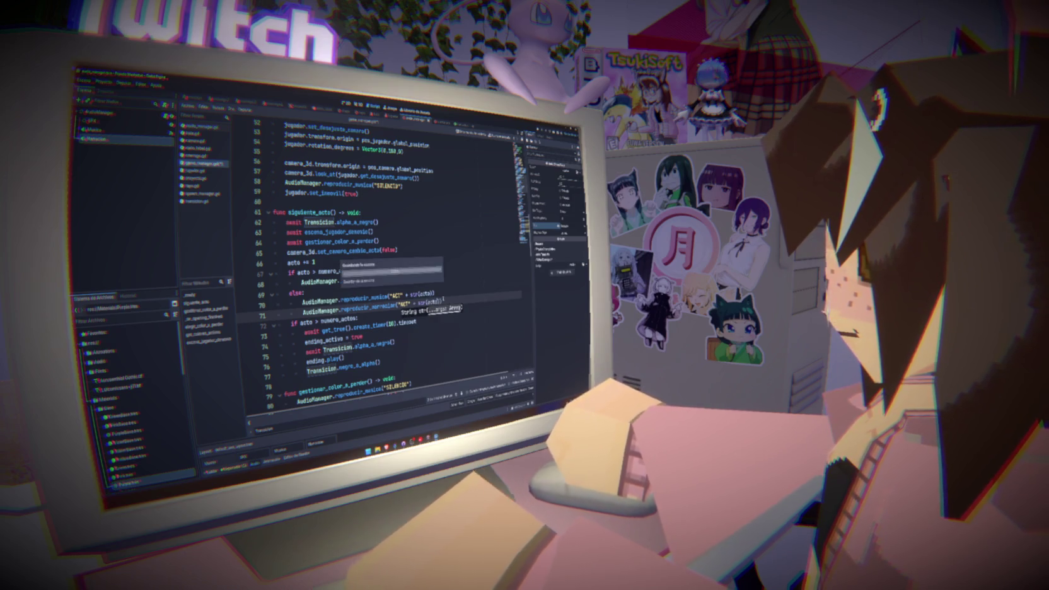
pyautogui.click(445, 292)
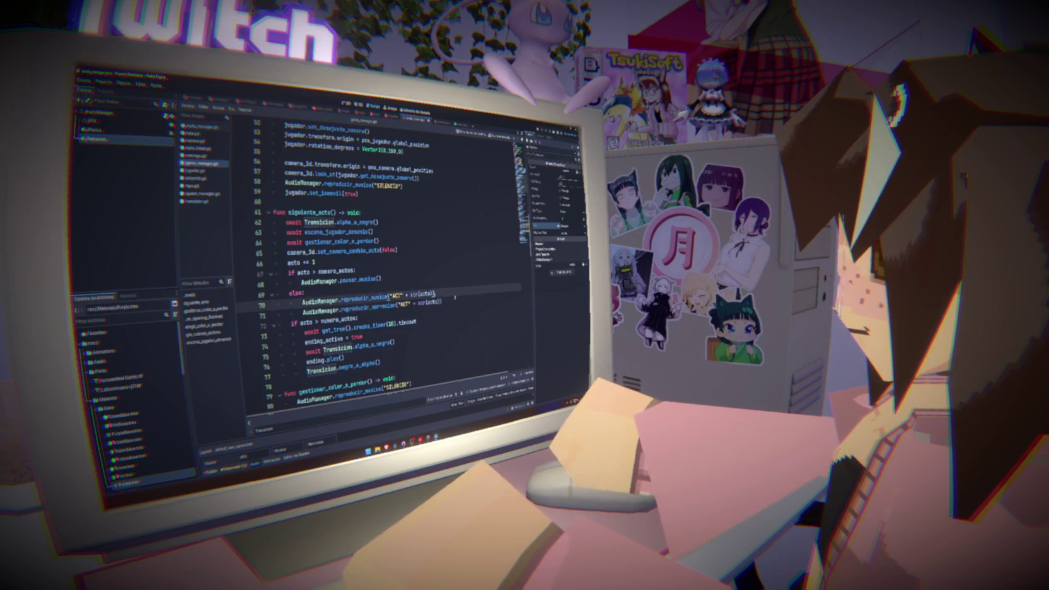
pyautogui.moveTo(442, 302); pyautogui.dragTo(303, 311)
pyautogui.hotkey('ctrl', 'c')
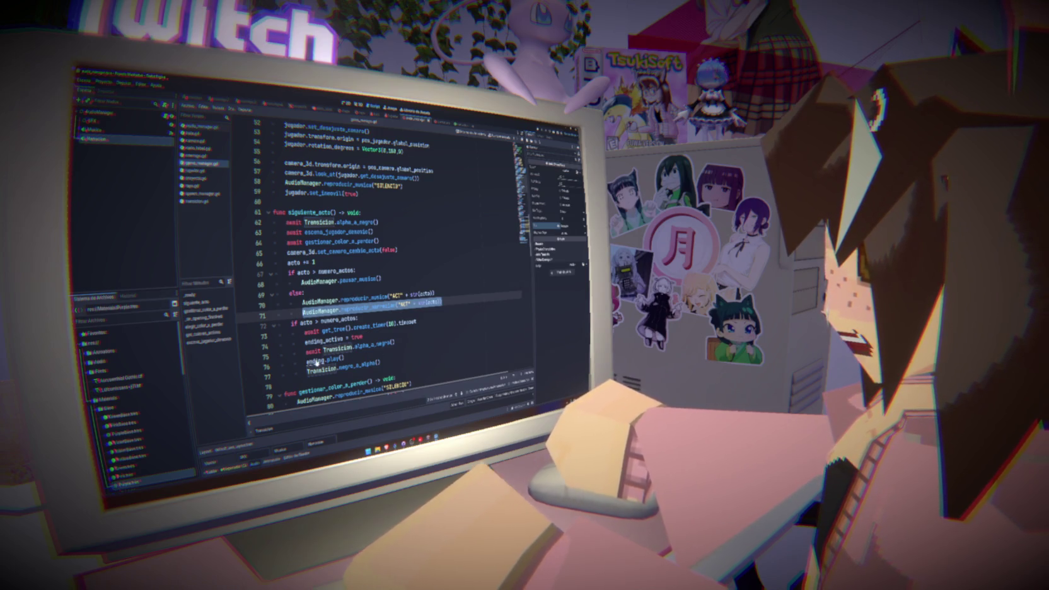
# - Add an AudioManager.reproducir_narracion("ENDING") call after ending.play() and copy that line
pyautogui.click(344, 359)
pyautogui.press('Return')
pyautogui.hotkey('ctrl', 'v')
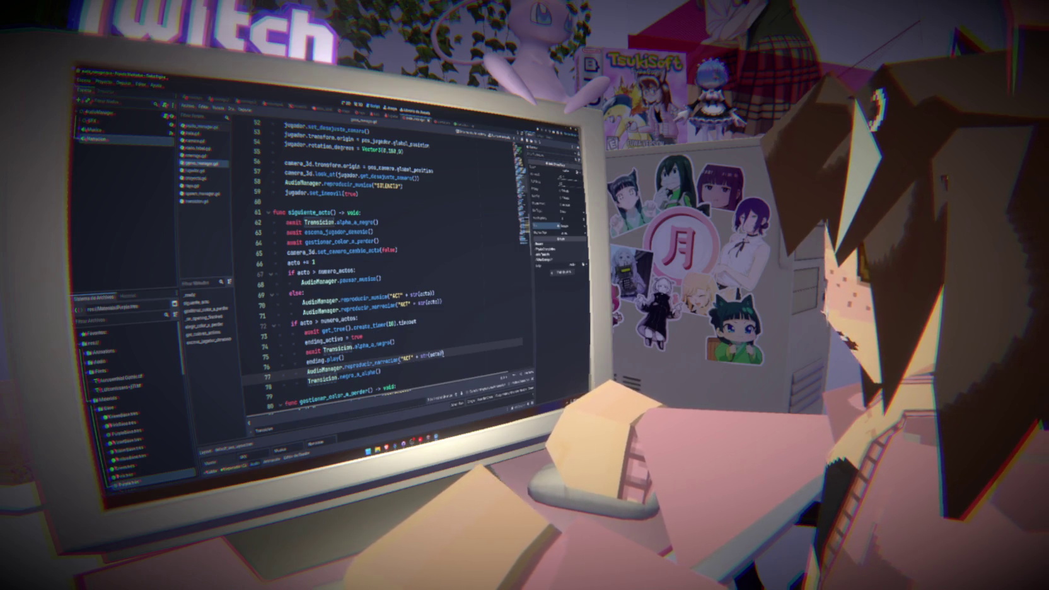
pyautogui.press('BackSpace')
pyautogui.press('BackSpace')
pyautogui.press('BackSpace')
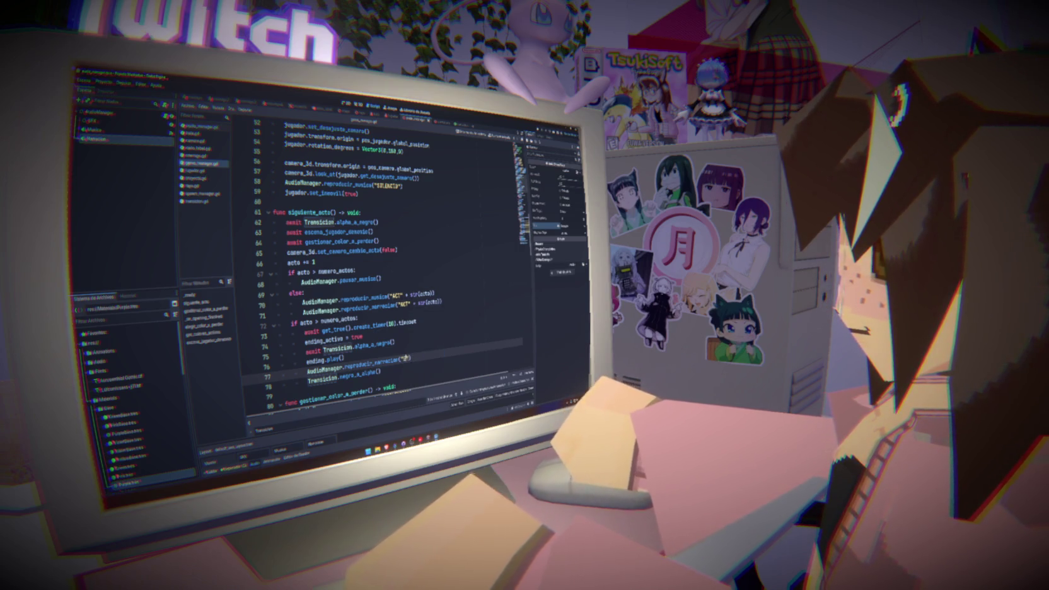
pyautogui.write('ENDING')
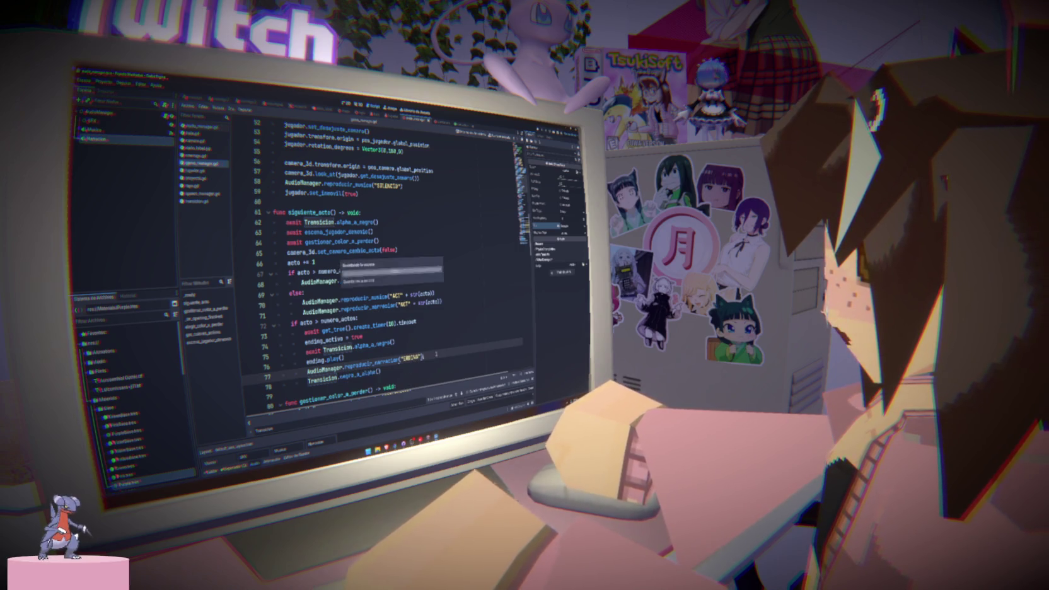
pyautogui.press('Escape')
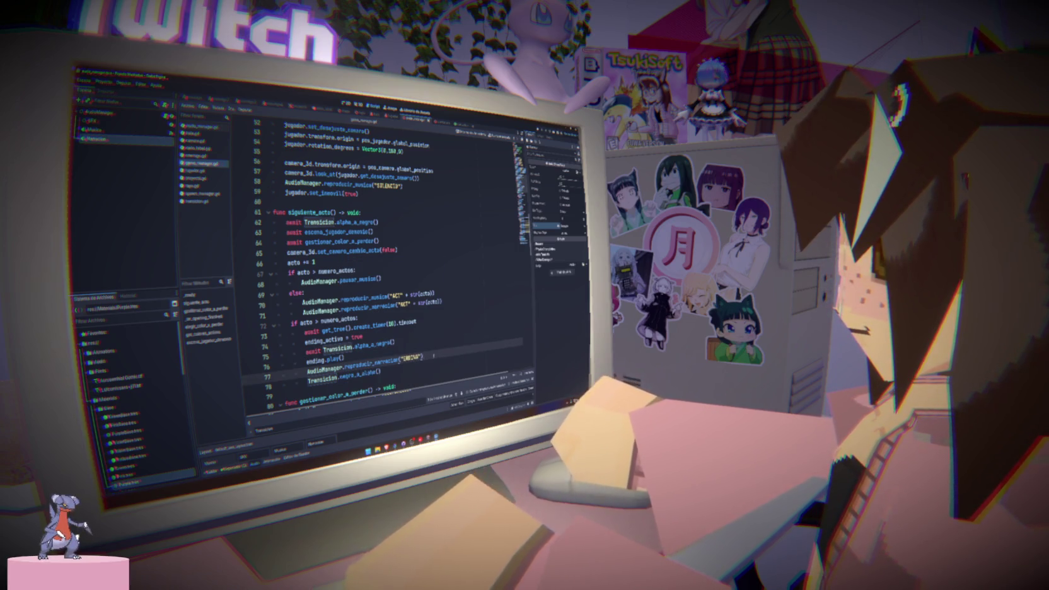
pyautogui.press('Home')
pyautogui.hotkey('shift', 'End')
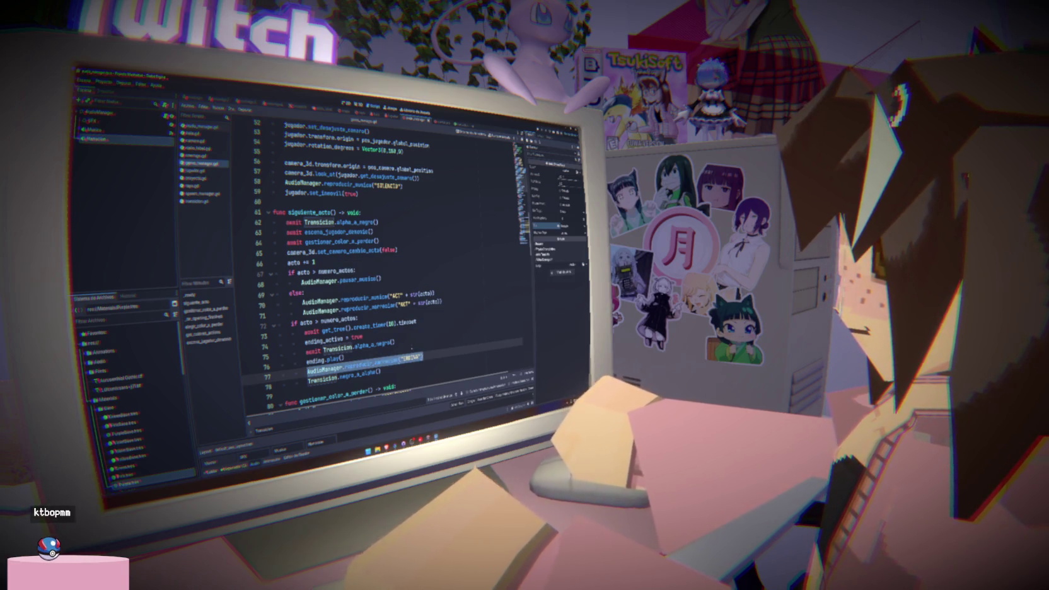
pyautogui.scroll(8, 391, 265)
pyautogui.press('Up')
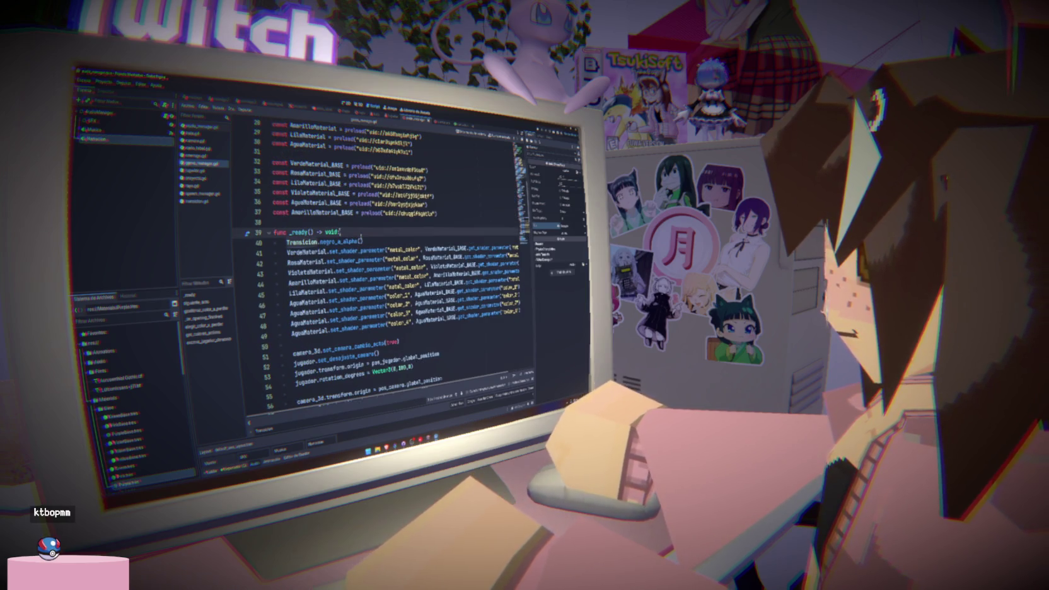
# - Paste the narration call into _ready with argument SMENING, then return to audio_manager.gd
pyautogui.press('Return')
pyautogui.hotkey('ctrl', 'v')
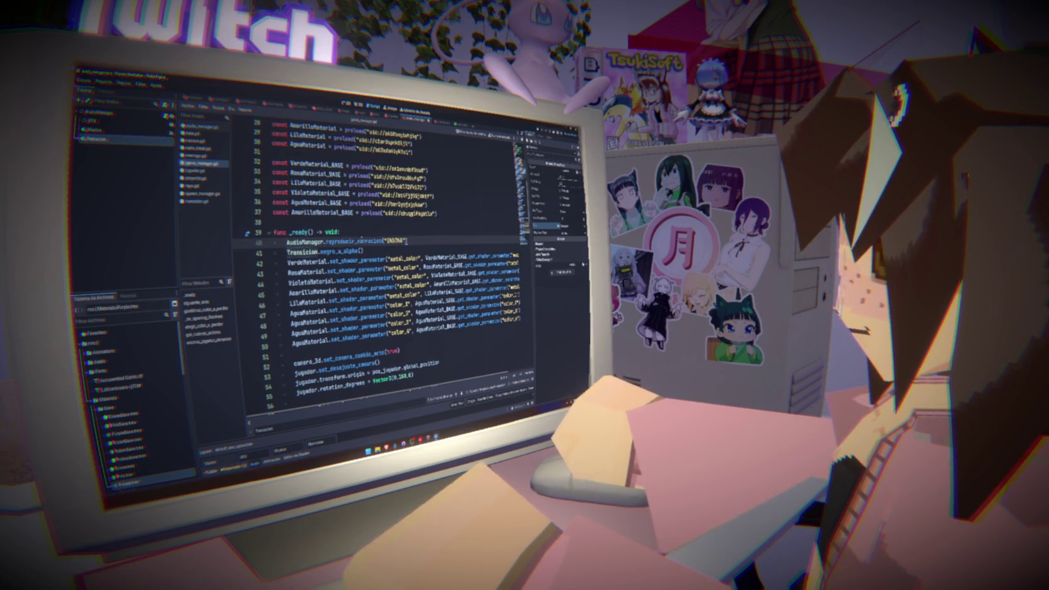
pyautogui.doubleClick(395, 240)
pyautogui.write('SMOK')
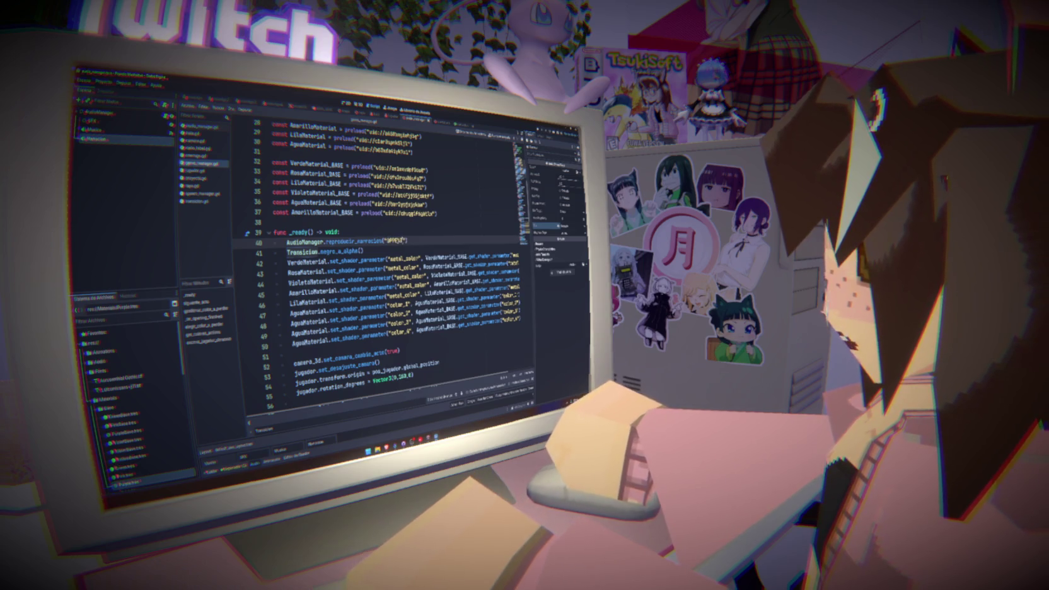
pyautogui.write('ENING')
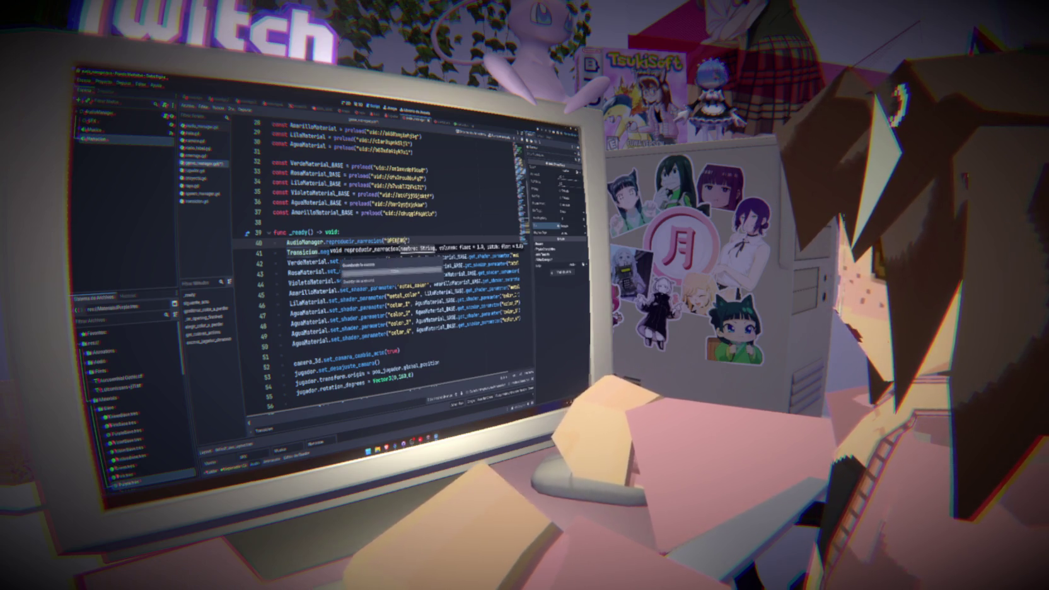
pyautogui.click(421, 230)
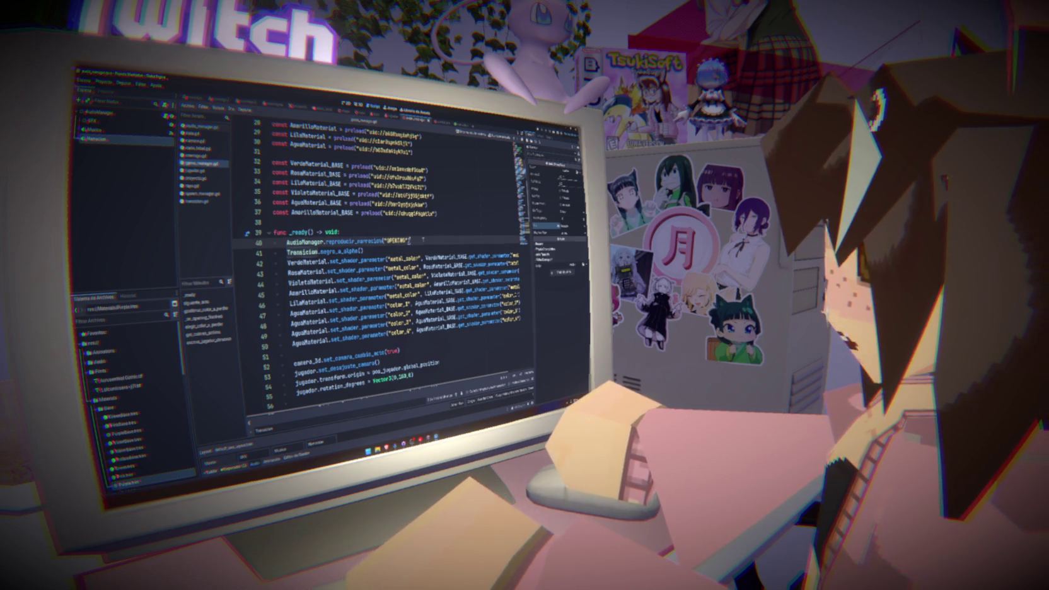
pyautogui.click(410, 239)
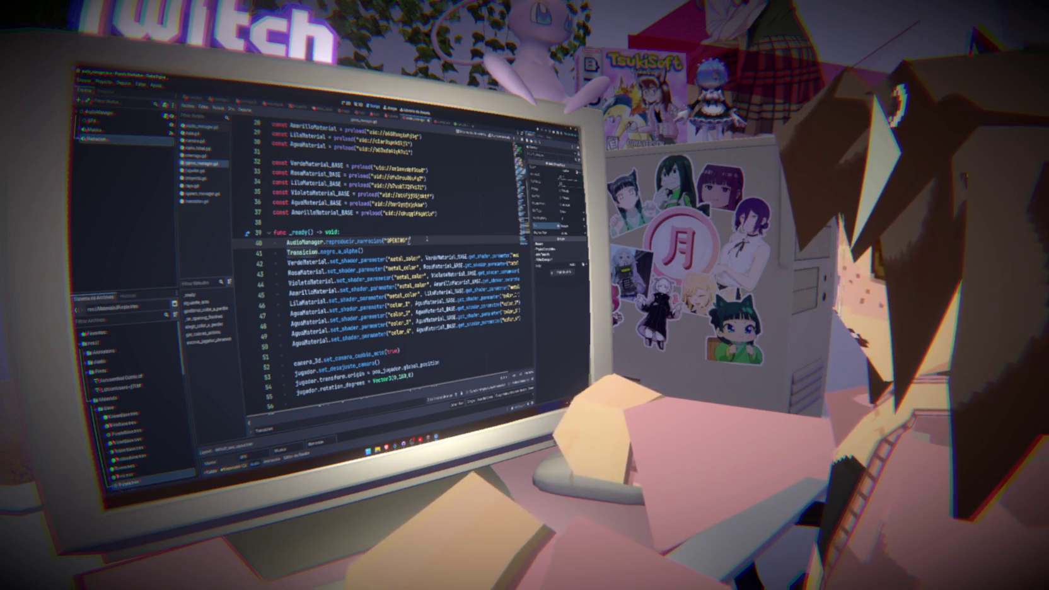
pyautogui.click(213, 126)
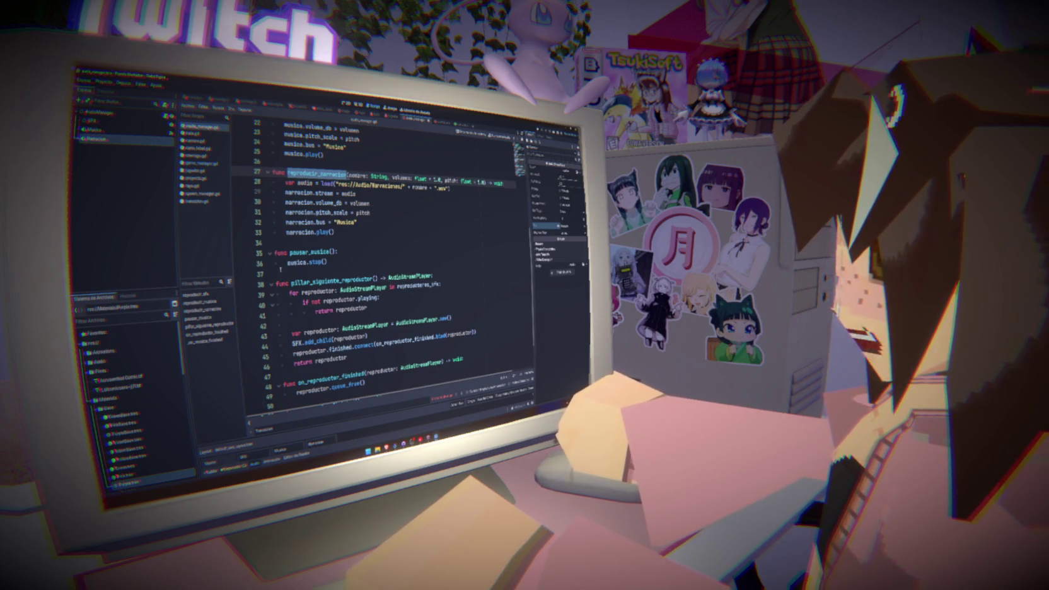
# - Preview ACT1.mp3 from the Music folder, playing several parts of its waveform, then close the preview
pyautogui.scroll(-5, 145, 379)
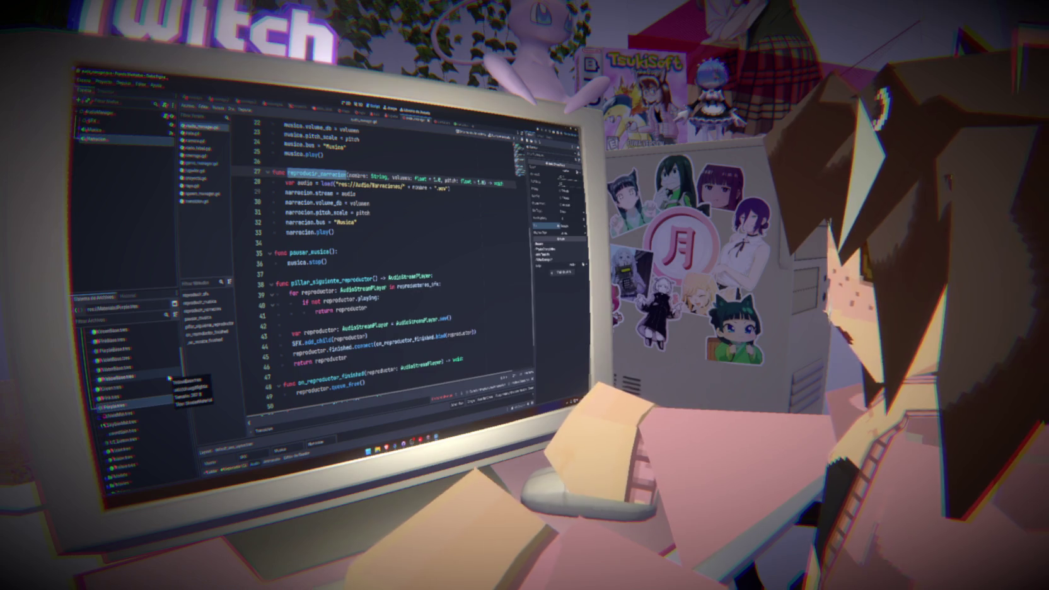
pyautogui.scroll(-3, 169, 378)
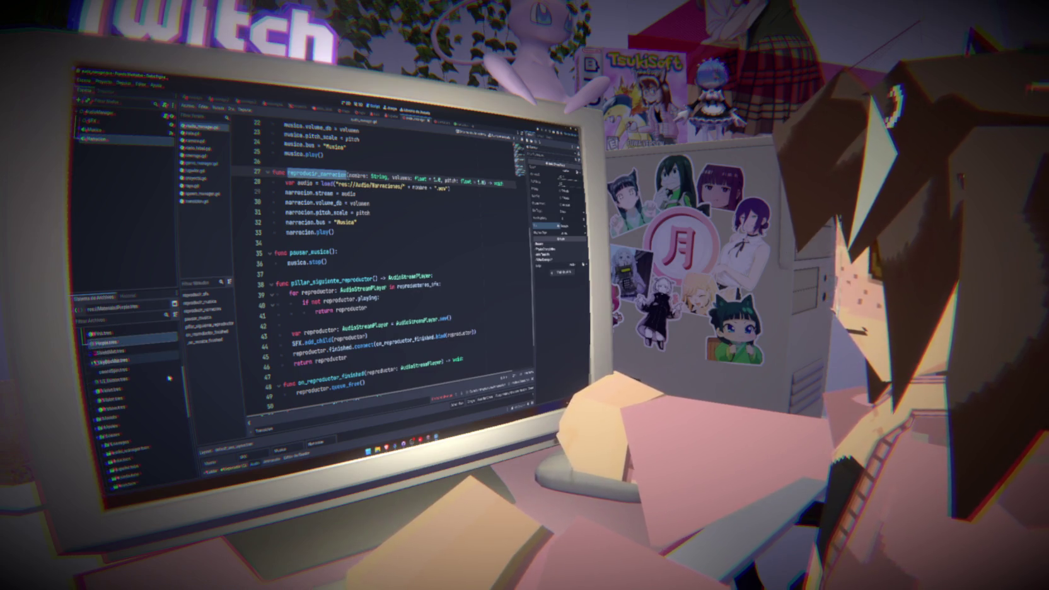
pyautogui.scroll(-5, 169, 378)
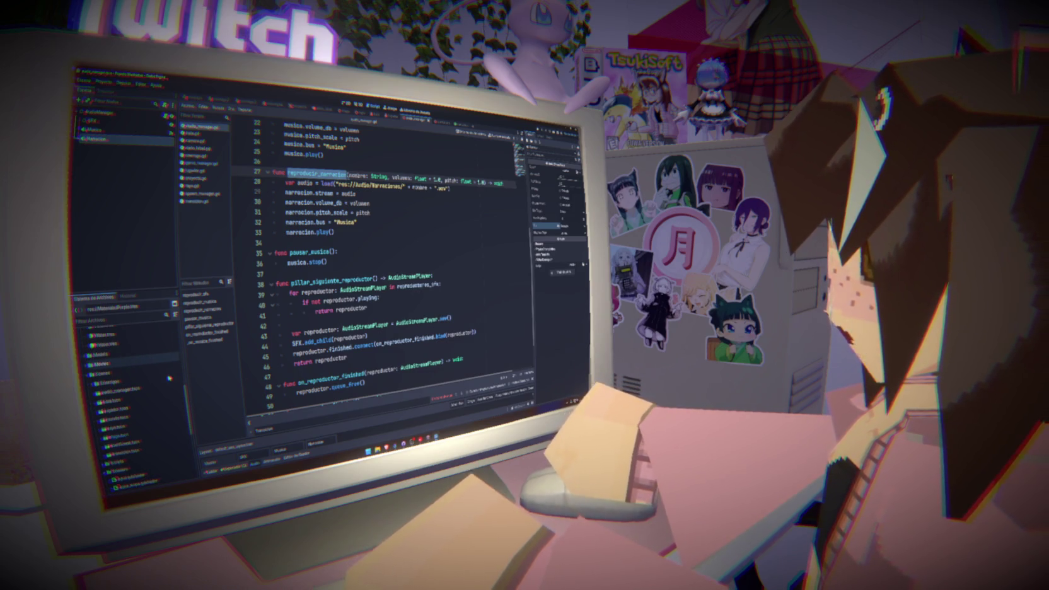
pyautogui.scroll(10, 169, 378)
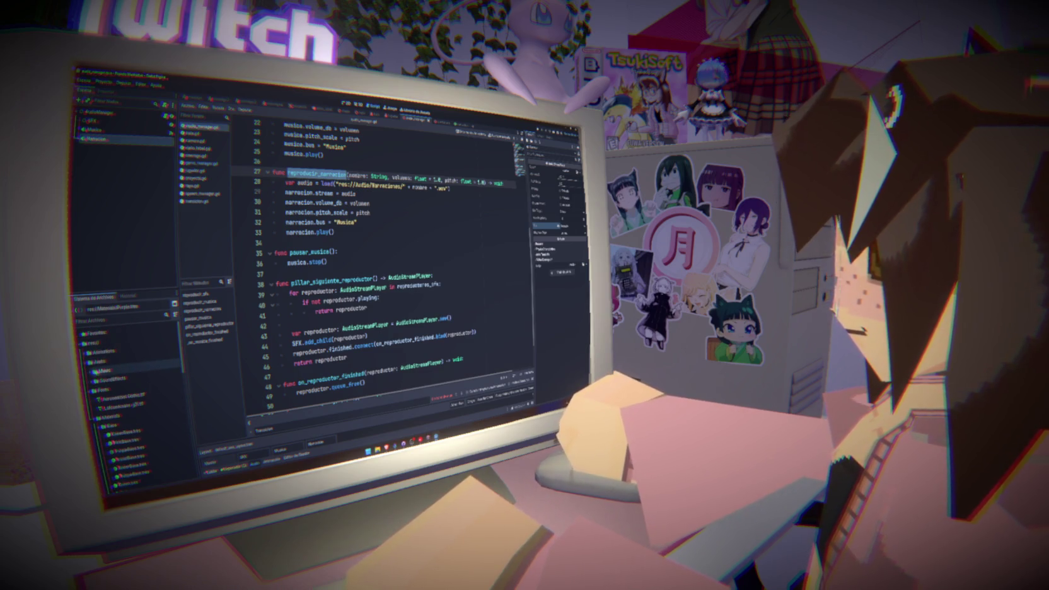
pyautogui.doubleClick(99, 371)
pyautogui.doubleClick(115, 379)
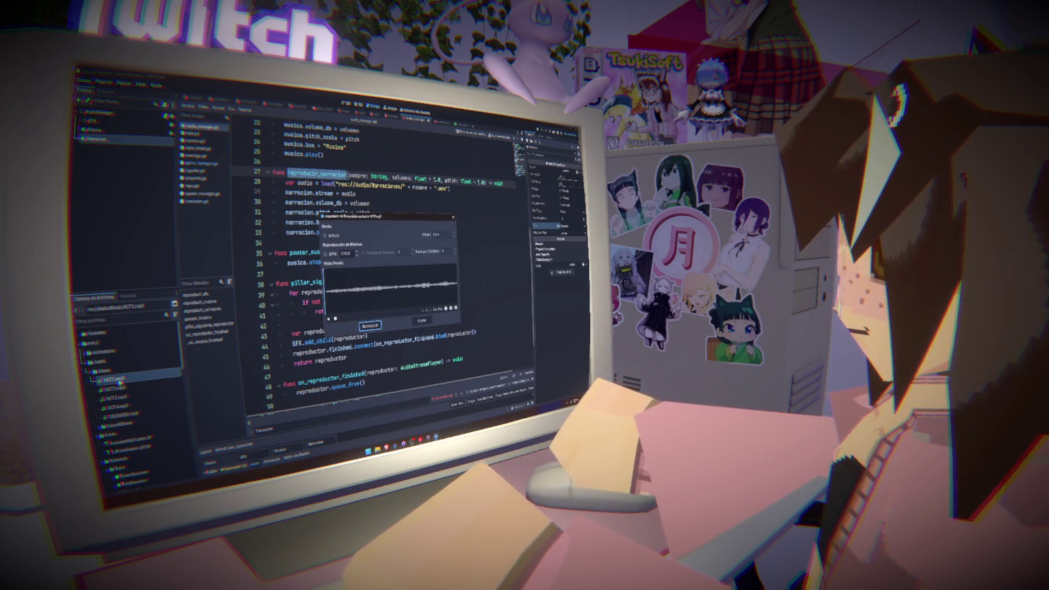
pyautogui.click(359, 285)
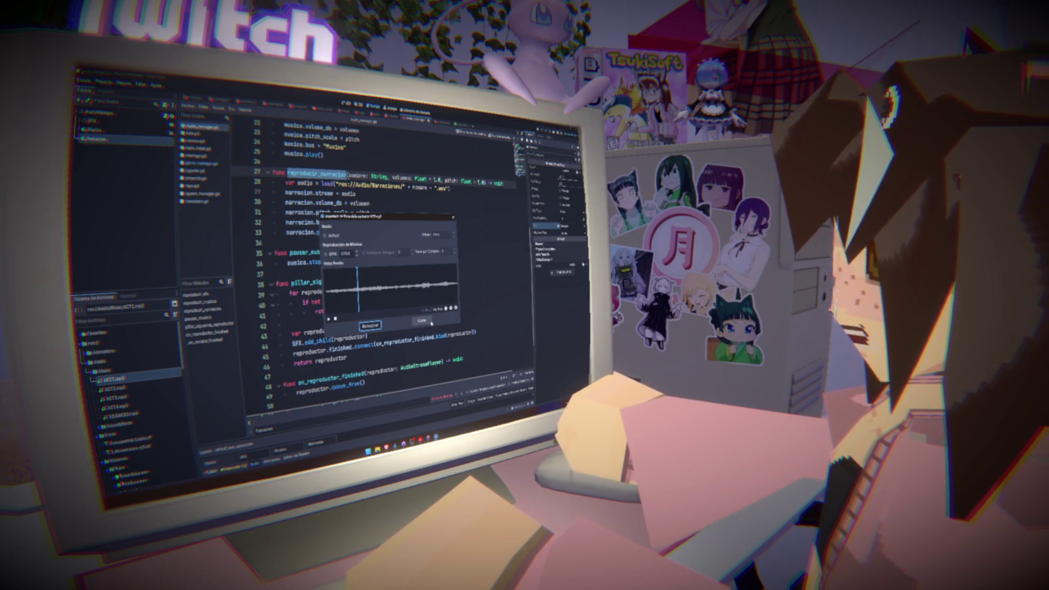
pyautogui.click(349, 285)
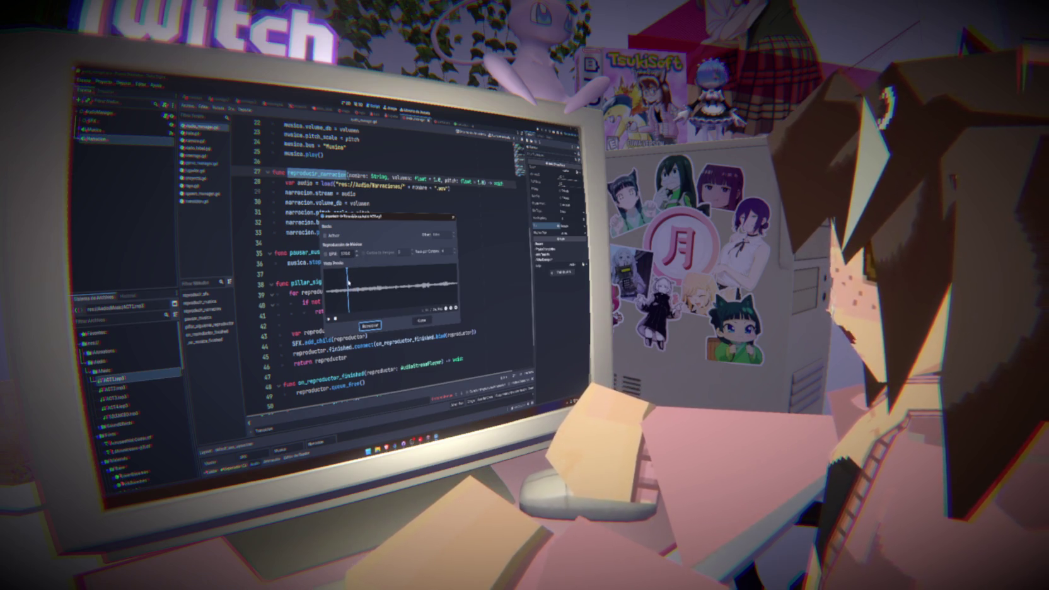
pyautogui.click(406, 298)
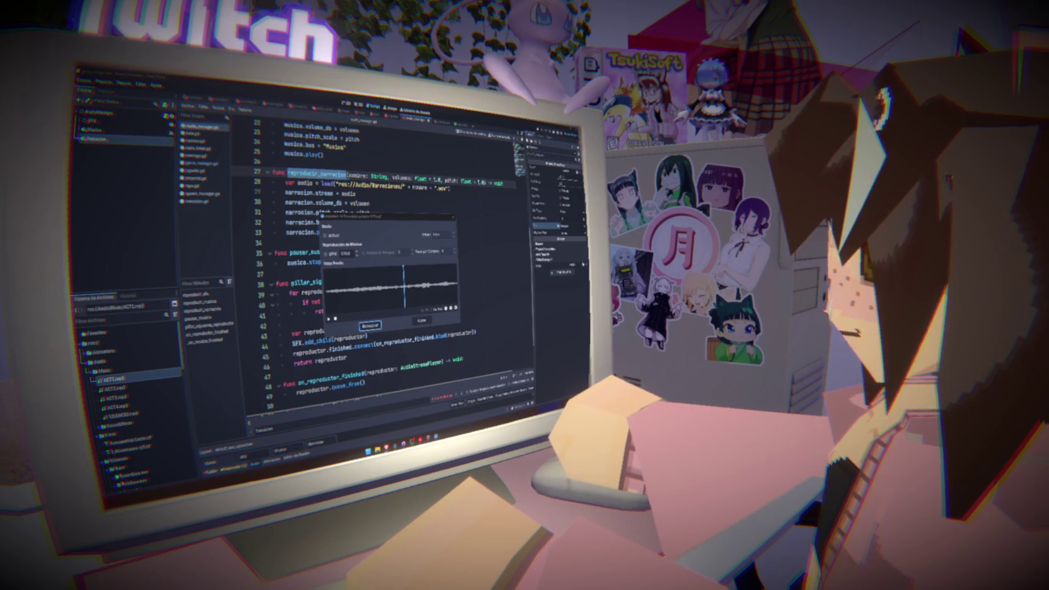
pyautogui.click(378, 310)
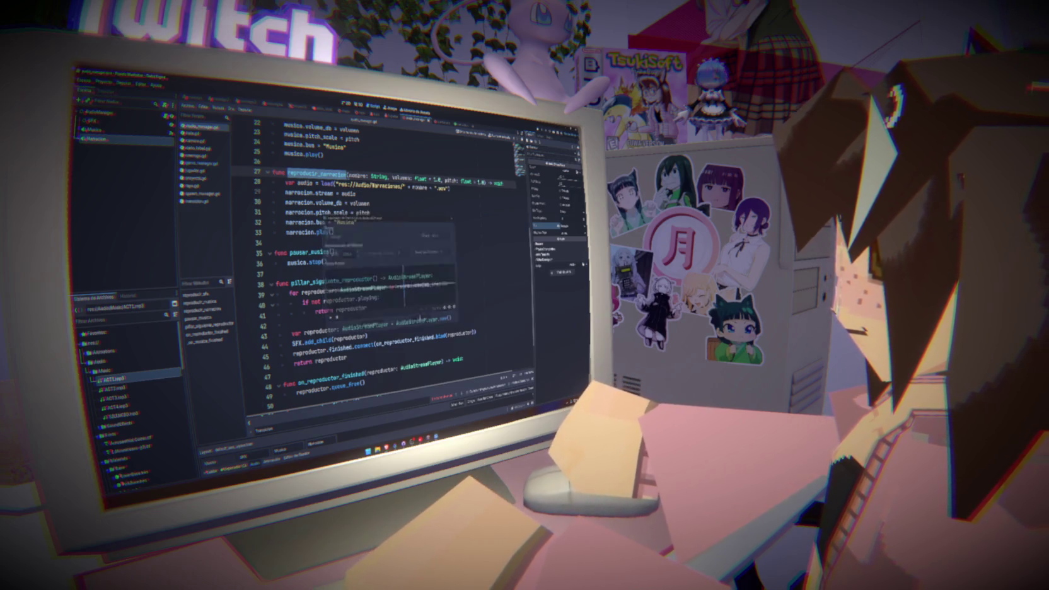
# - Review the reproducir_narracion narration lines, then open the Output log and clear it
pyautogui.click(380, 220)
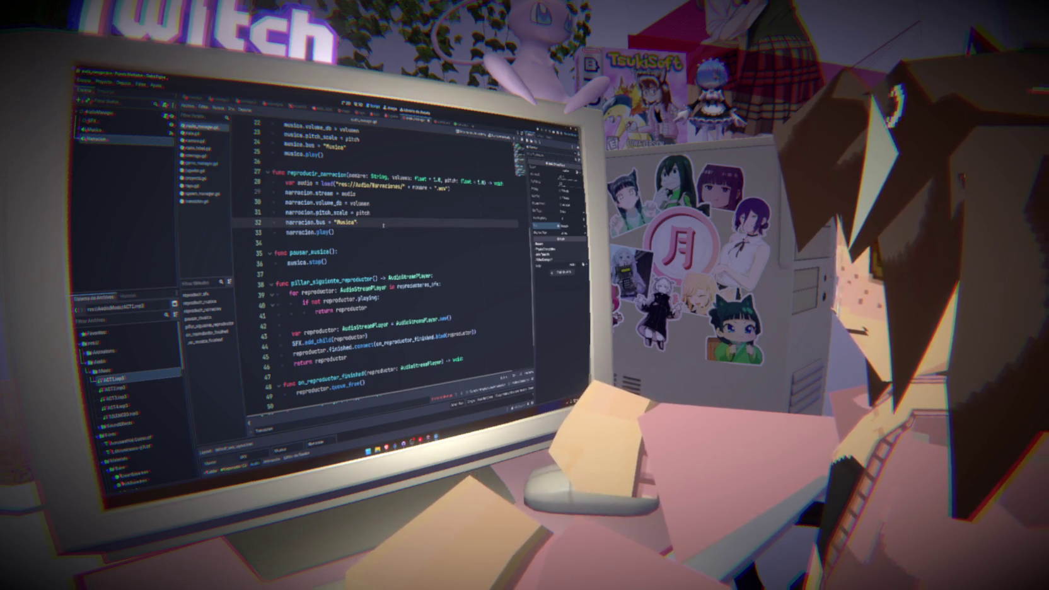
pyautogui.doubleClick(317, 174)
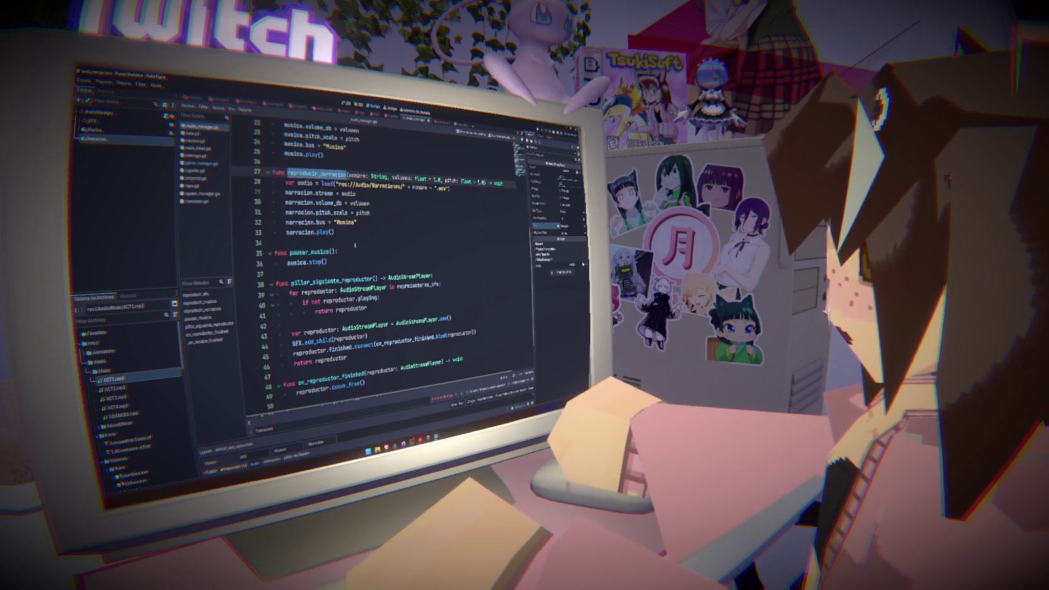
pyautogui.click(372, 232)
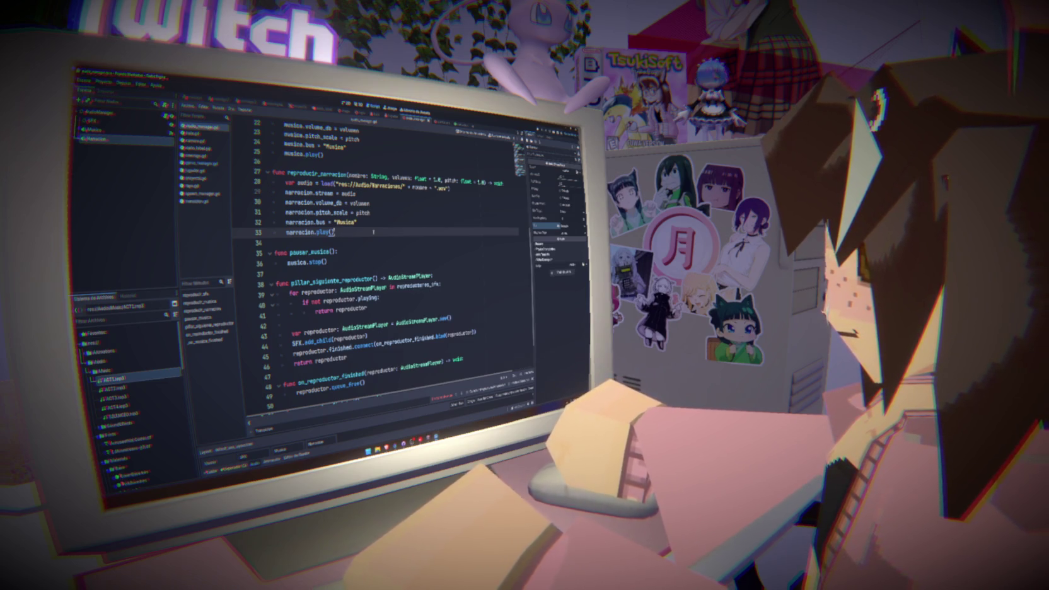
pyautogui.click(210, 471)
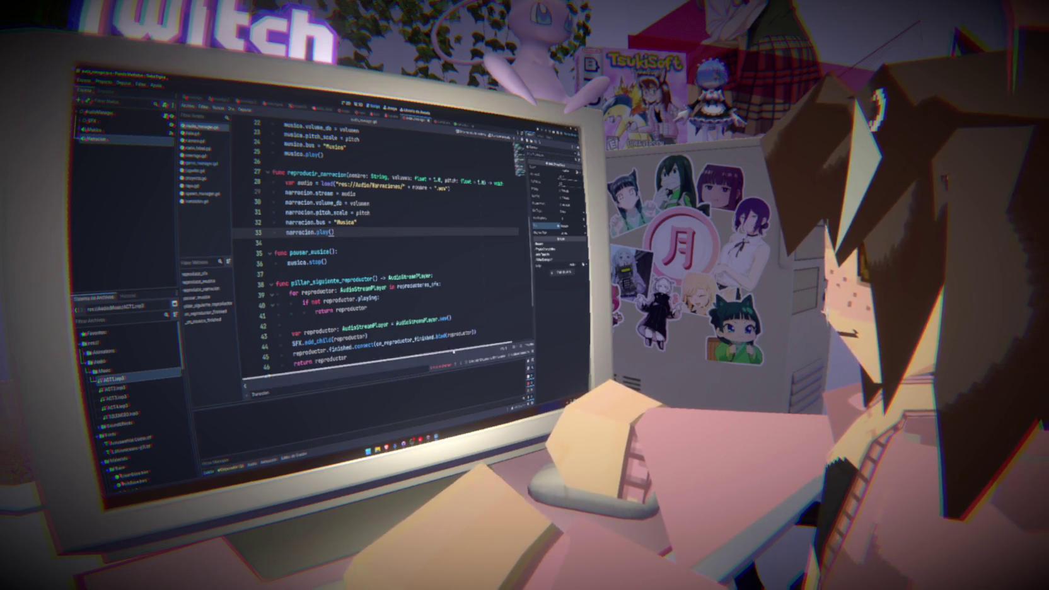
pyautogui.click(441, 309)
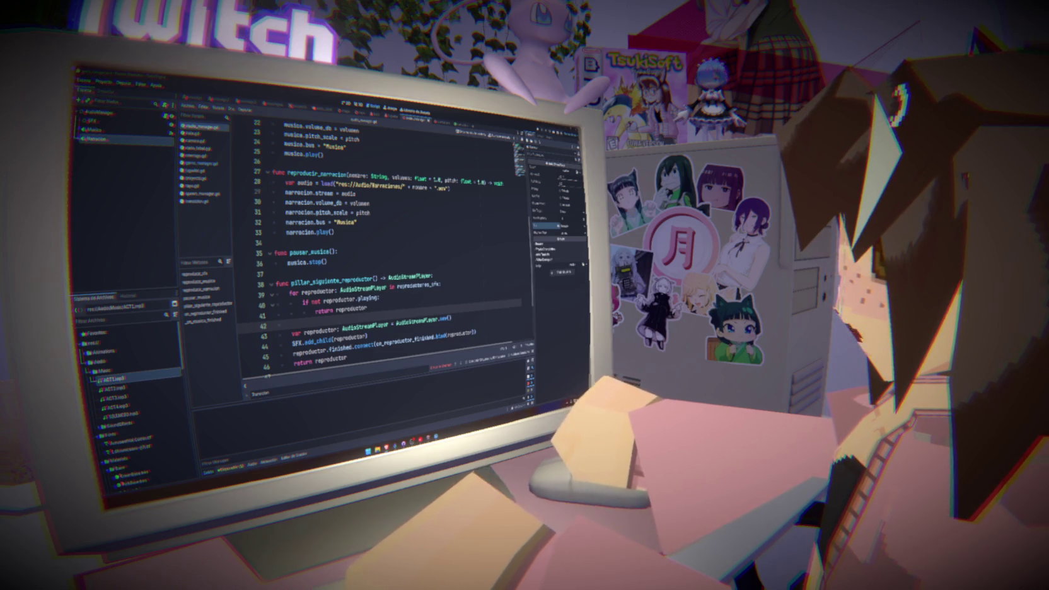
pyautogui.click(404, 249)
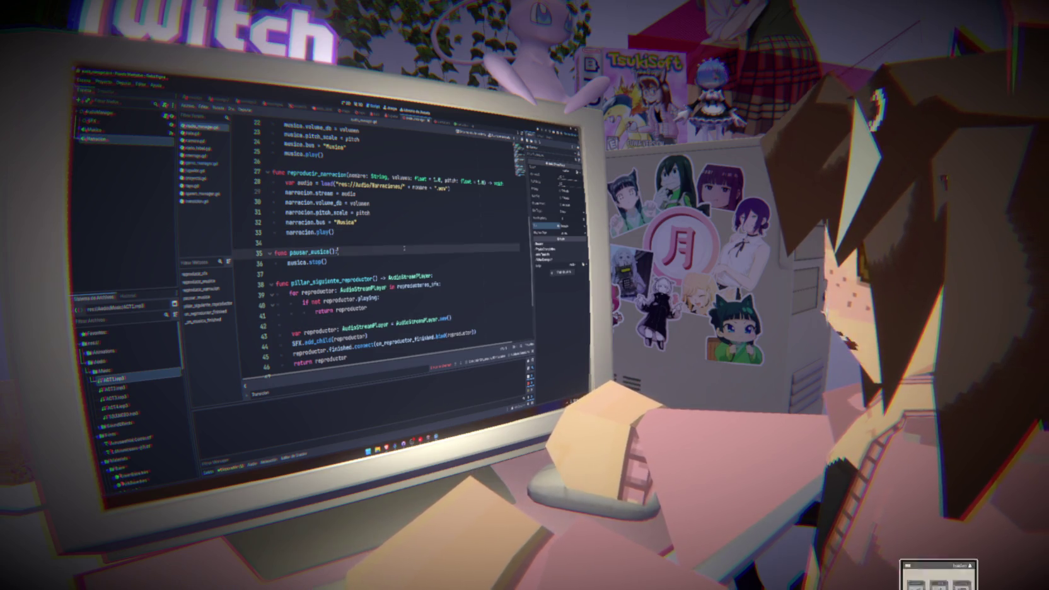
# - Switch to the Transicion scene's 2D view and cancel a first attempt to add a Label
pyautogui.click(321, 162)
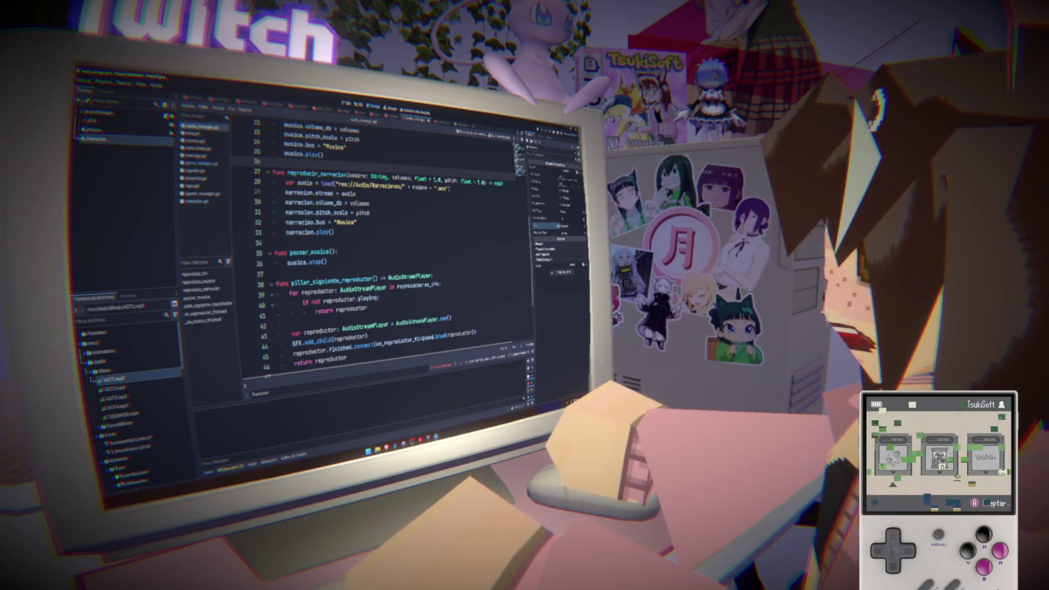
pyautogui.click(460, 124)
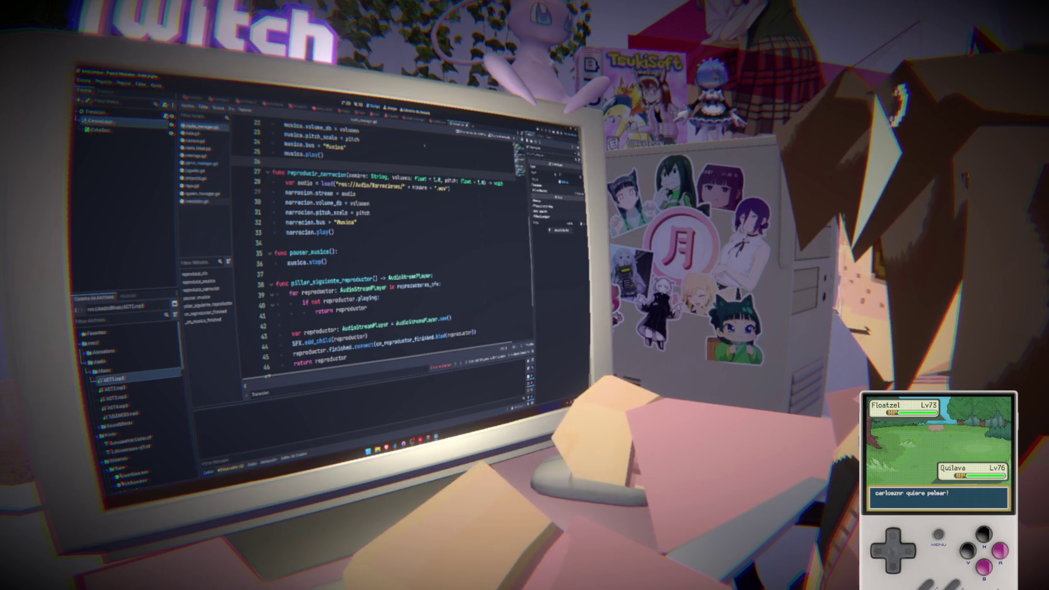
pyautogui.click(358, 105)
pyautogui.rightClick(103, 122)
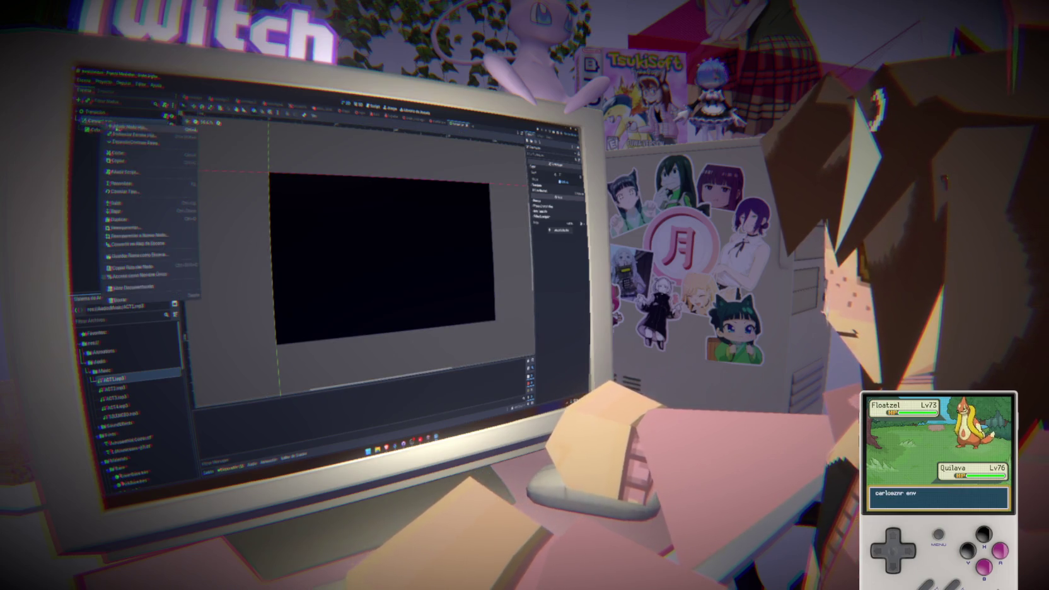
pyautogui.click(126, 127)
pyautogui.write('label')
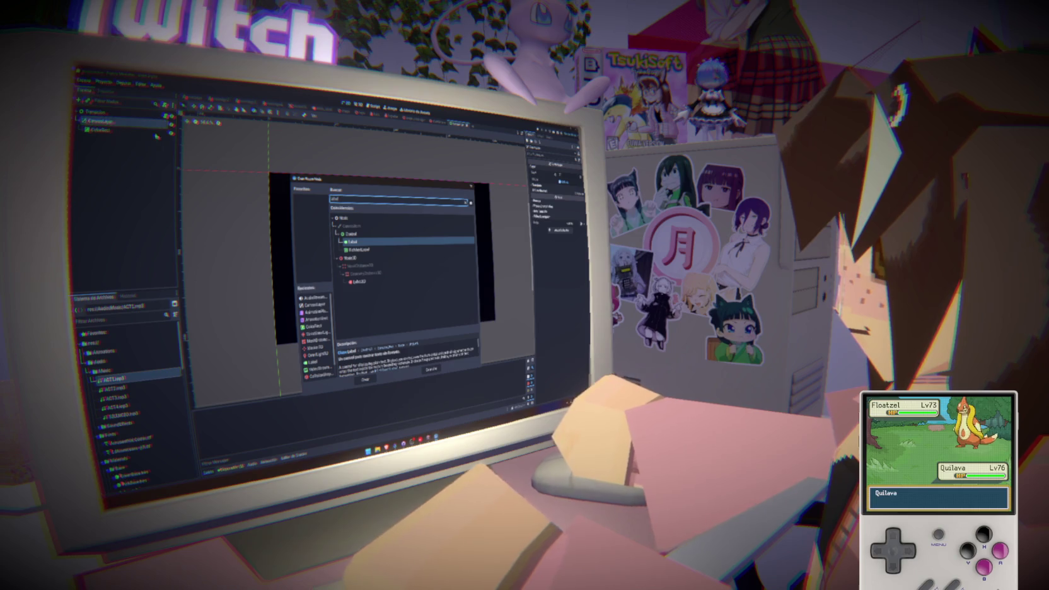
pyautogui.click(365, 380)
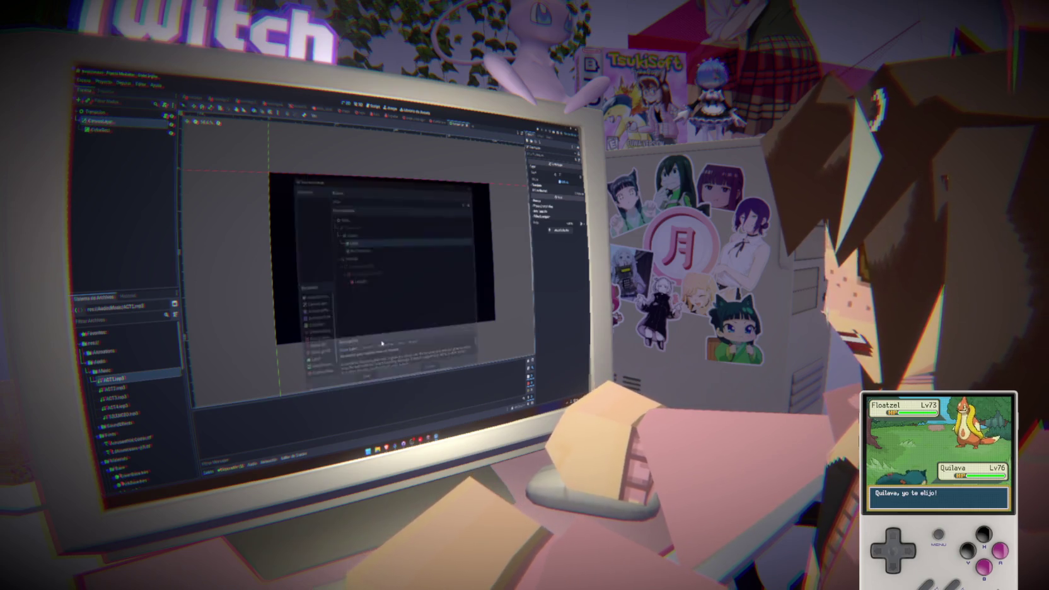
# - Add a MarginContainer under CanvasLayer with a VBoxContainer inside it
pyautogui.rightClick(116, 125)
pyautogui.click(130, 127)
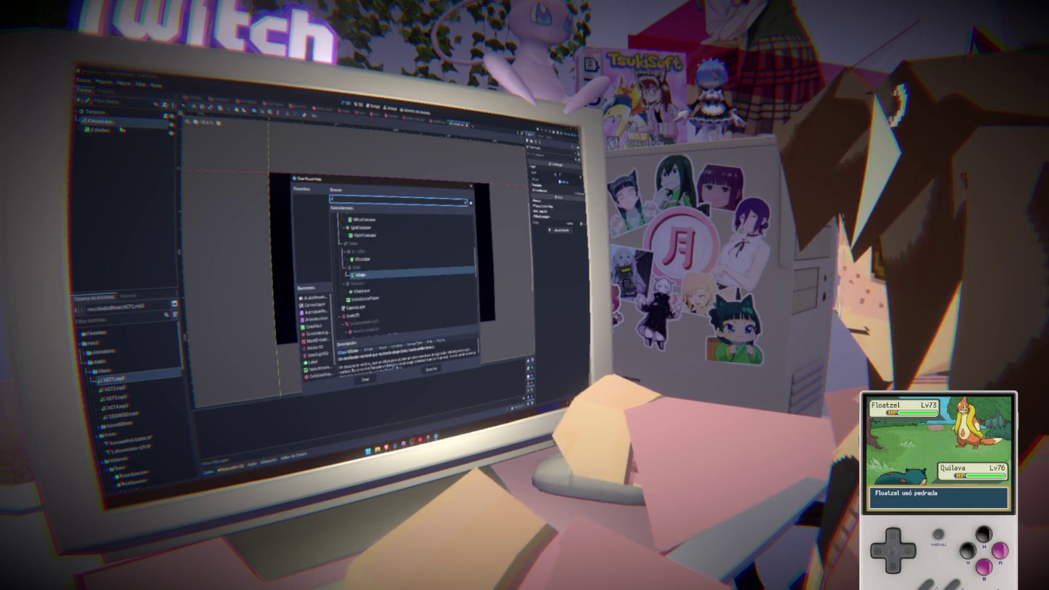
pyautogui.write('margin')
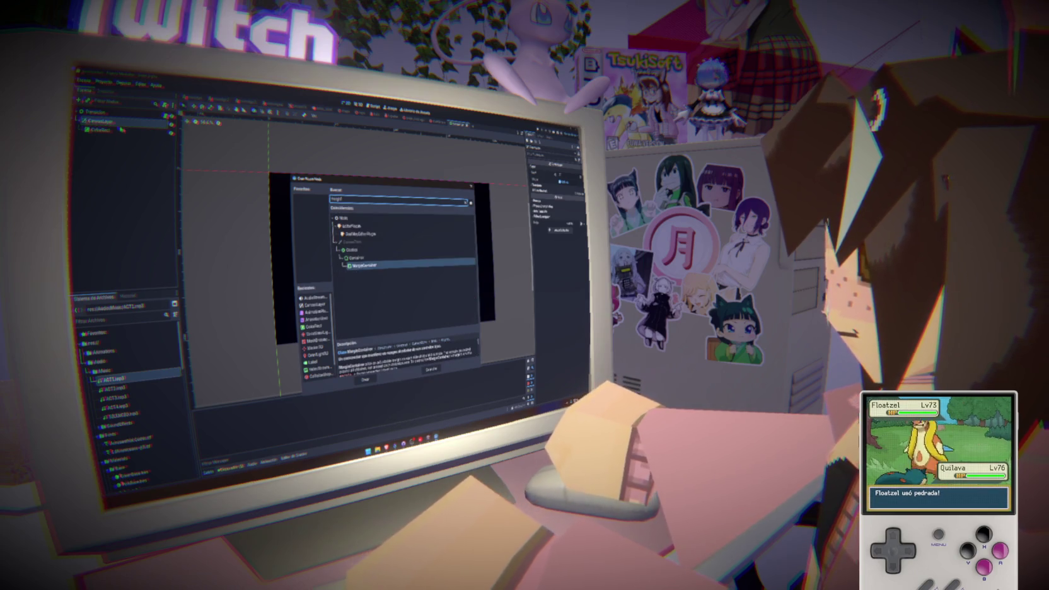
pyautogui.click(364, 379)
pyautogui.rightClick(117, 139)
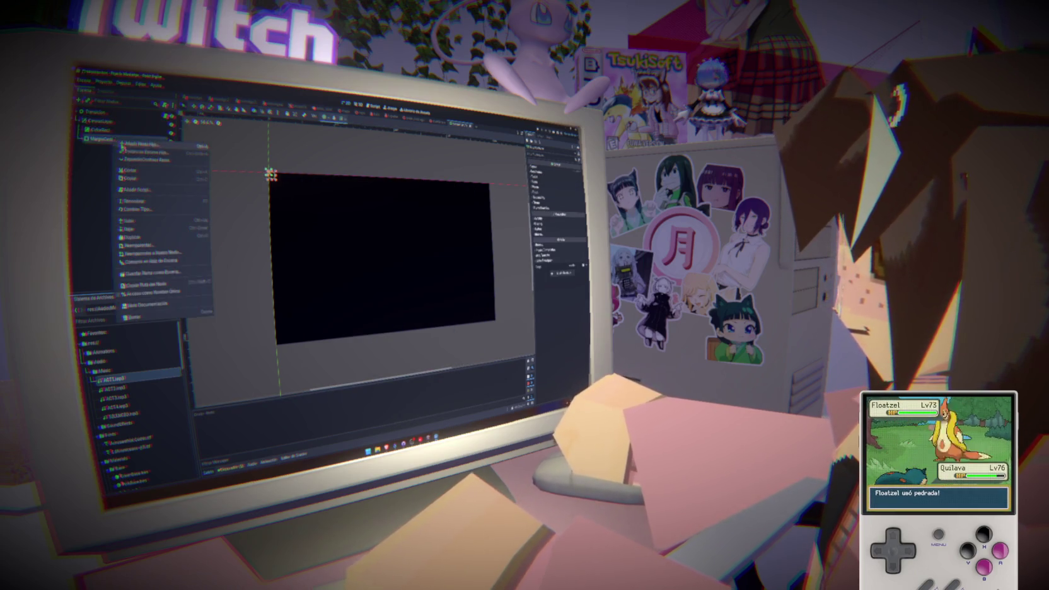
pyautogui.click(123, 146)
pyautogui.write('vbox')
pyautogui.press('Return')
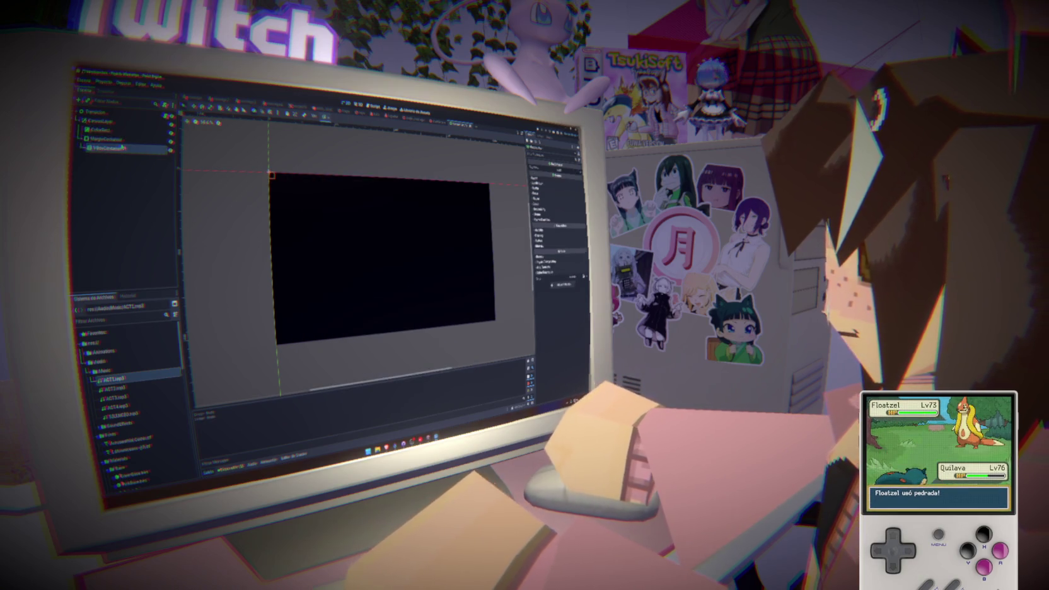
# - Add a Label to the VBoxContainer and duplicate it into Label2
pyautogui.rightClick(123, 149)
pyautogui.click(145, 152)
pyautogui.write('label')
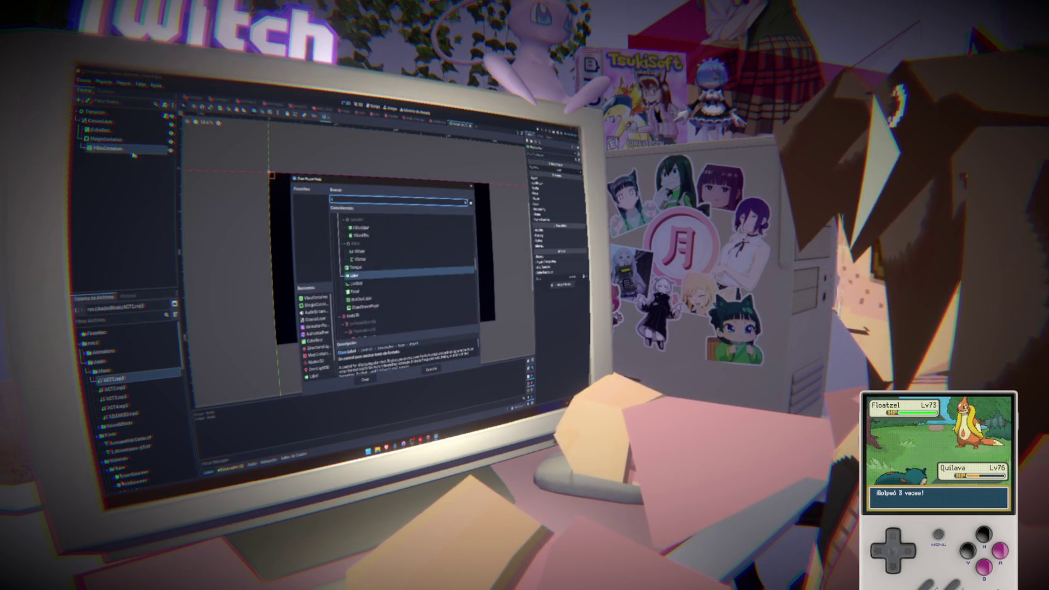
pyautogui.click(365, 380)
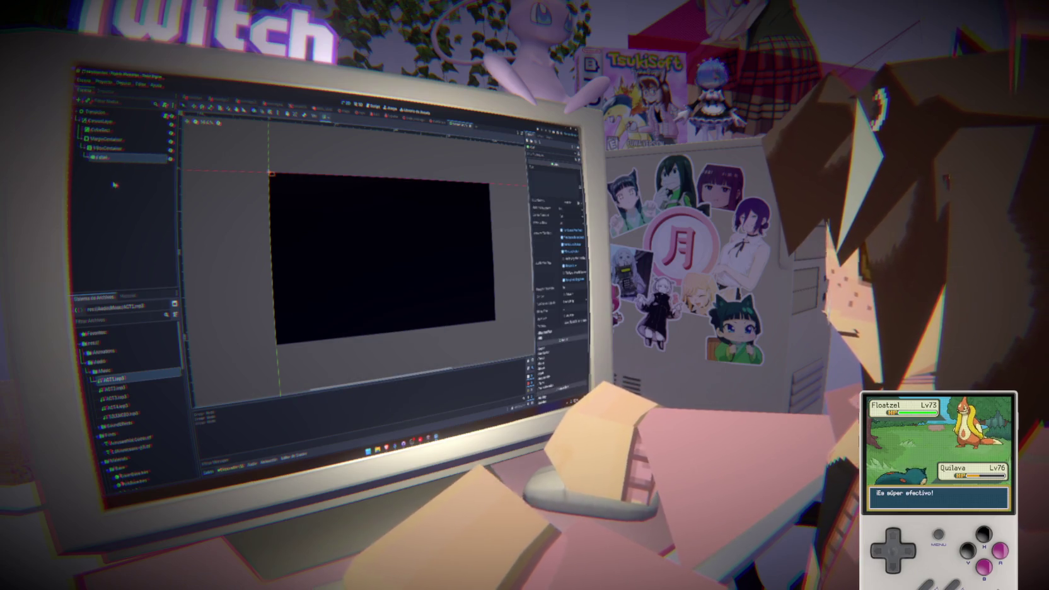
pyautogui.hotkey('ctrl', 'd')
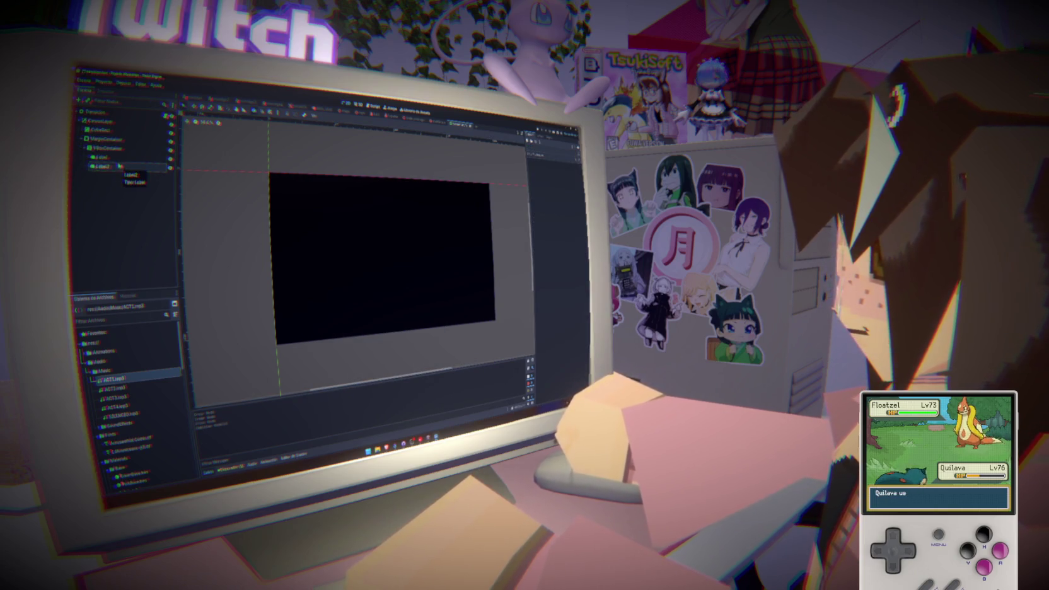
pyautogui.click(118, 159)
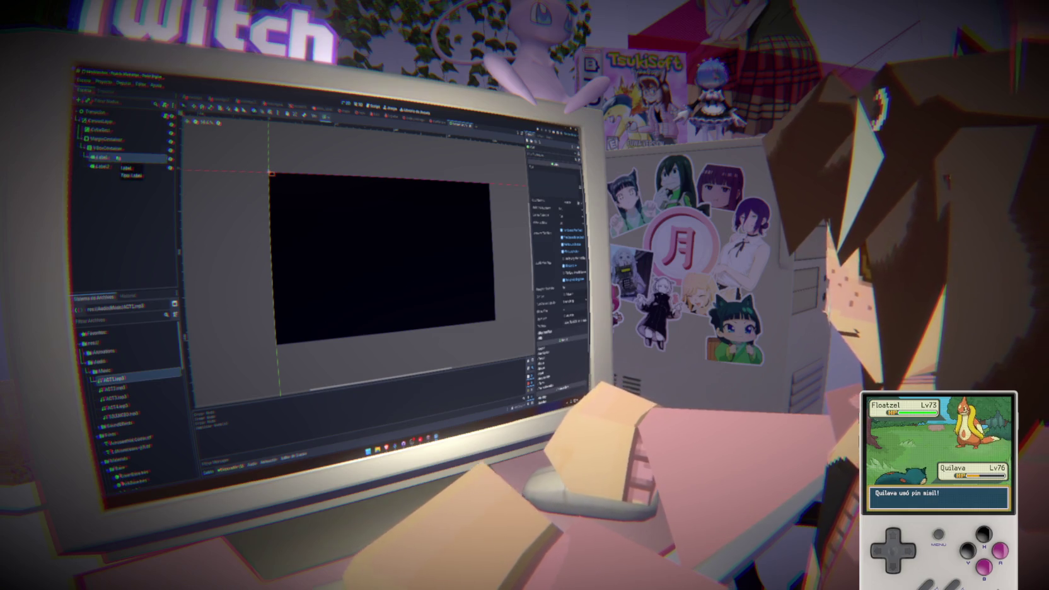
pyautogui.click(104, 139)
pyautogui.click(324, 117)
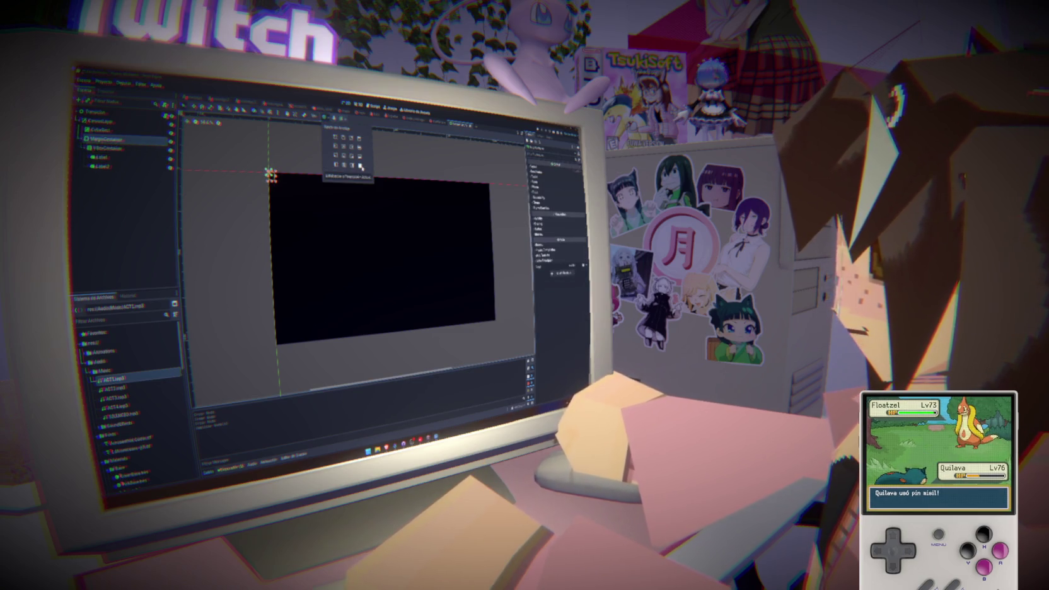
# - Stretch the MarginContainer over the whole screen and save the scene
pyautogui.click(362, 169)
pyautogui.click(115, 157)
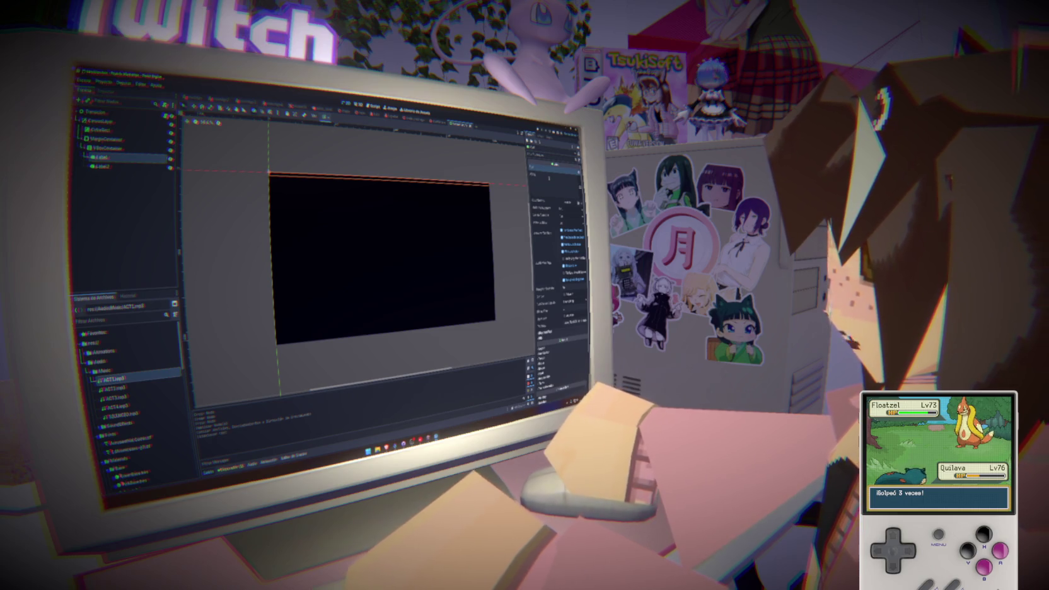
pyautogui.click(103, 167)
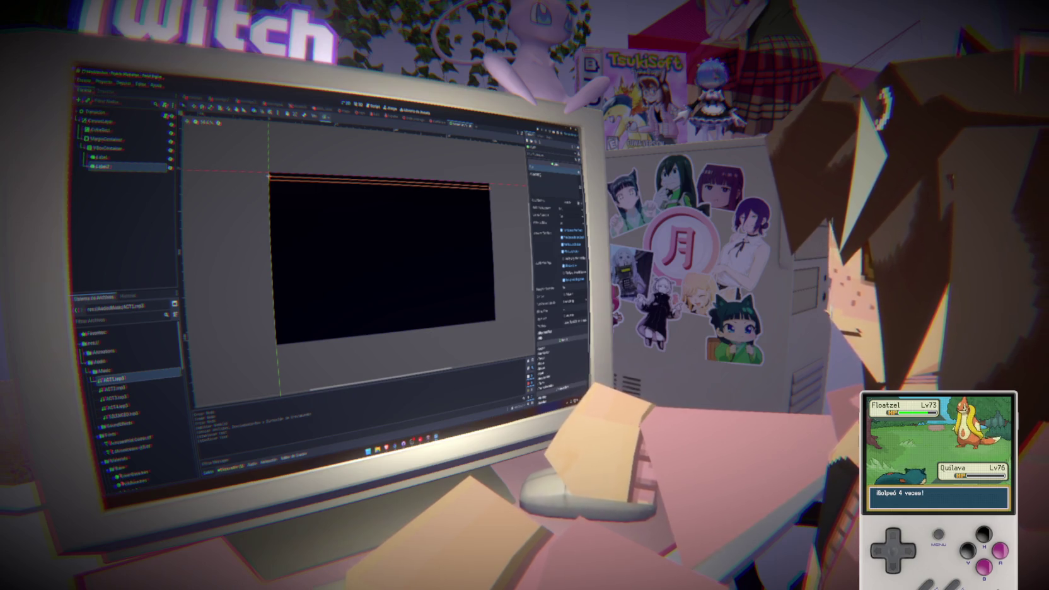
pyautogui.hotkey('ctrl', 's')
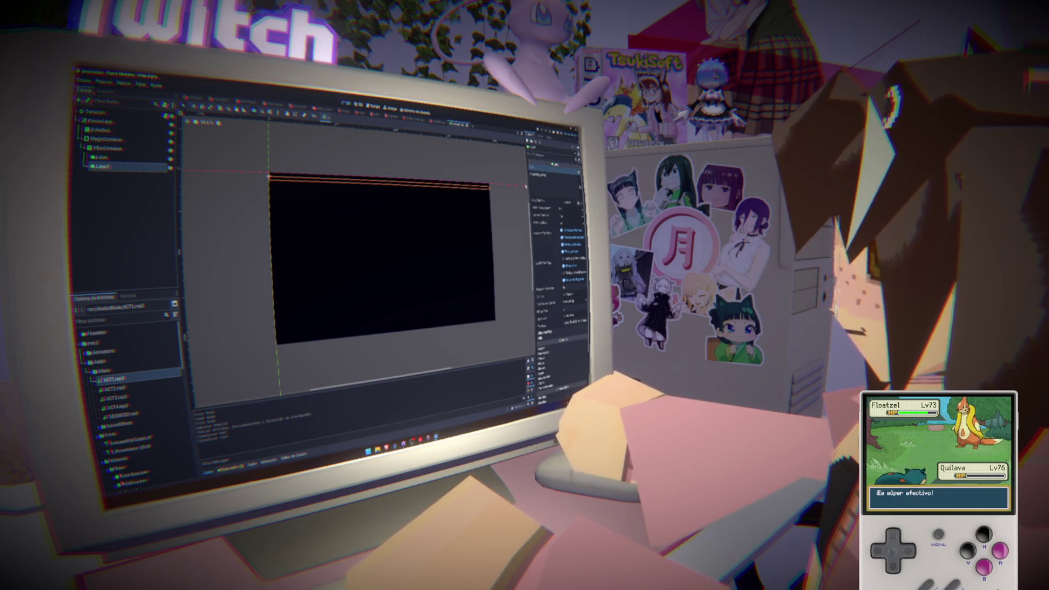
# - Load a new font file as the custom font for both Label and Label2
pyautogui.keyDown('ctrl'); pyautogui.click(101, 157); pyautogui.keyUp('ctrl')
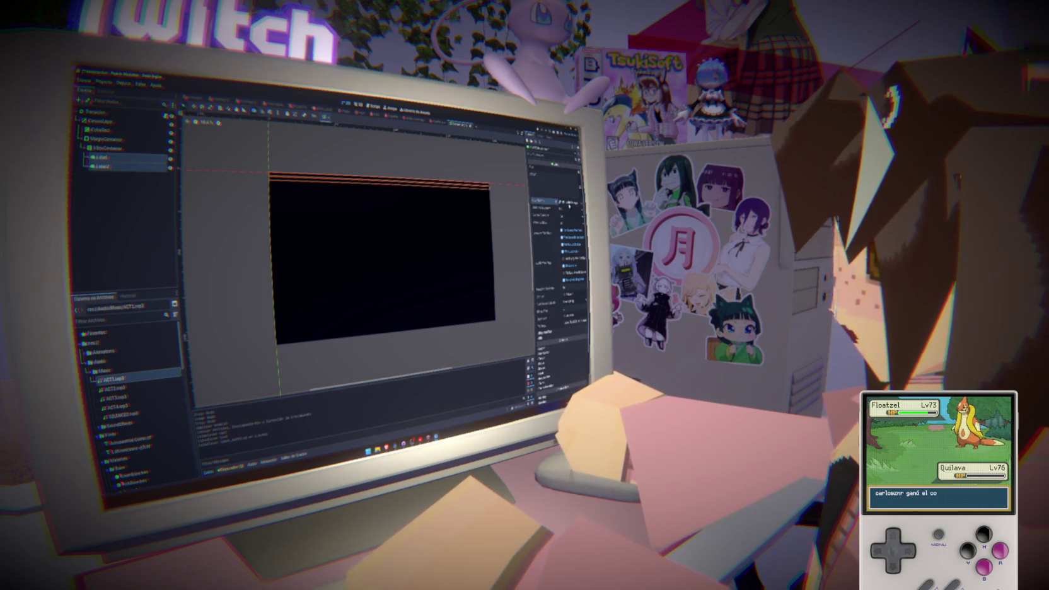
pyautogui.click(549, 200)
pyautogui.click(542, 228)
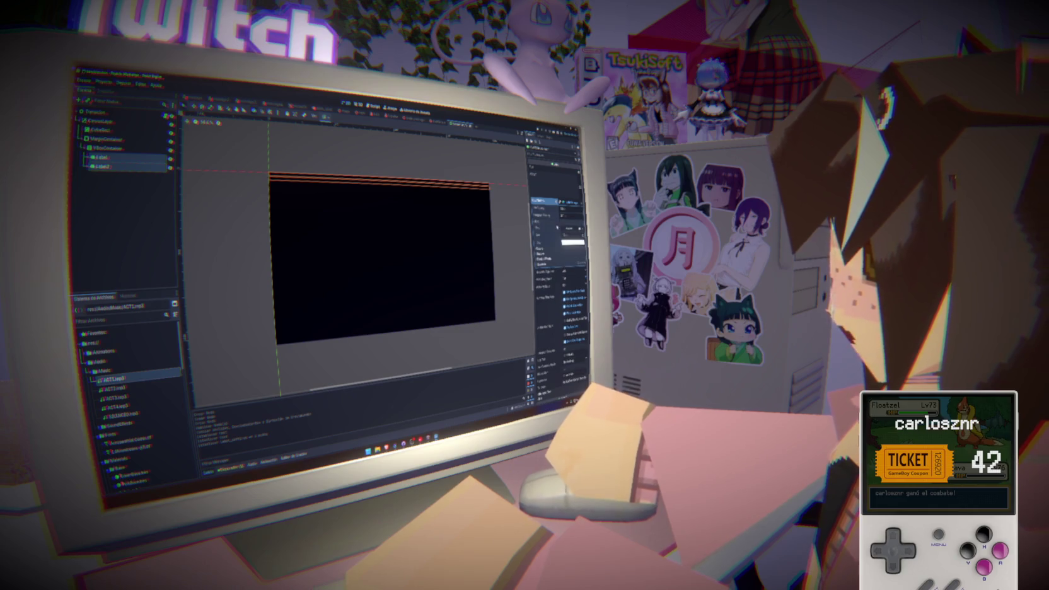
pyautogui.click(568, 239)
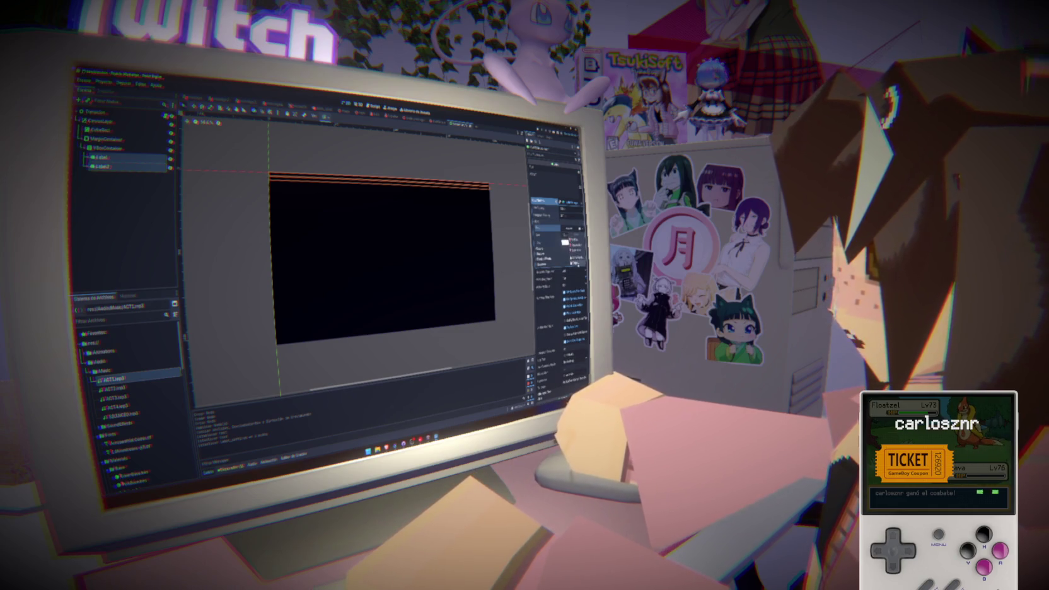
pyautogui.click(575, 259)
pyautogui.doubleClick(350, 216)
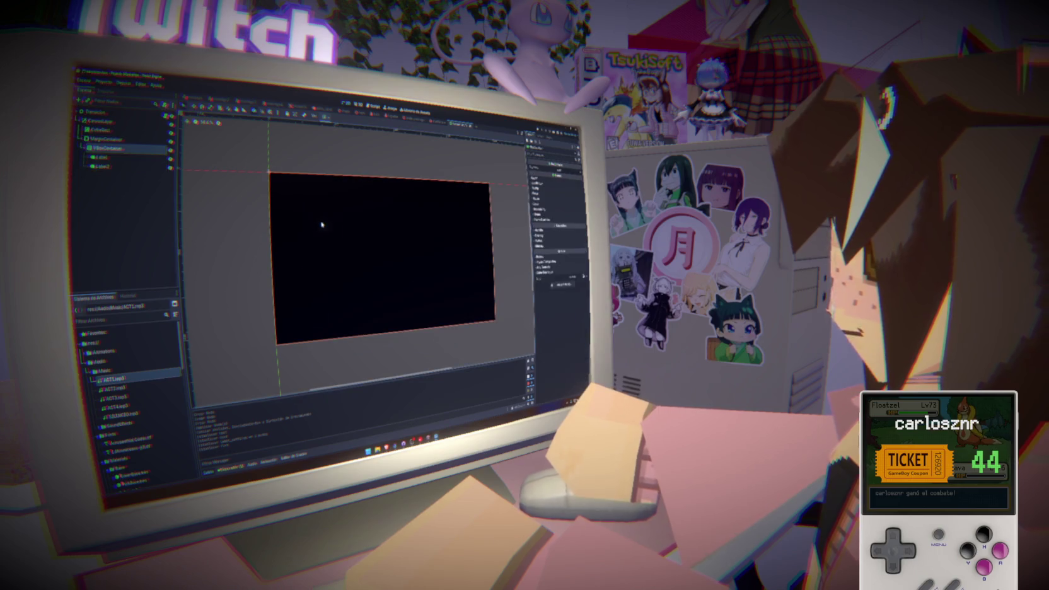
pyautogui.click(126, 158)
# - Enlarge Label and Label2 in the Inspector so they spread apart vertically
pyautogui.keyDown('shift'); pyautogui.click(111, 167); pyautogui.keyUp('shift')
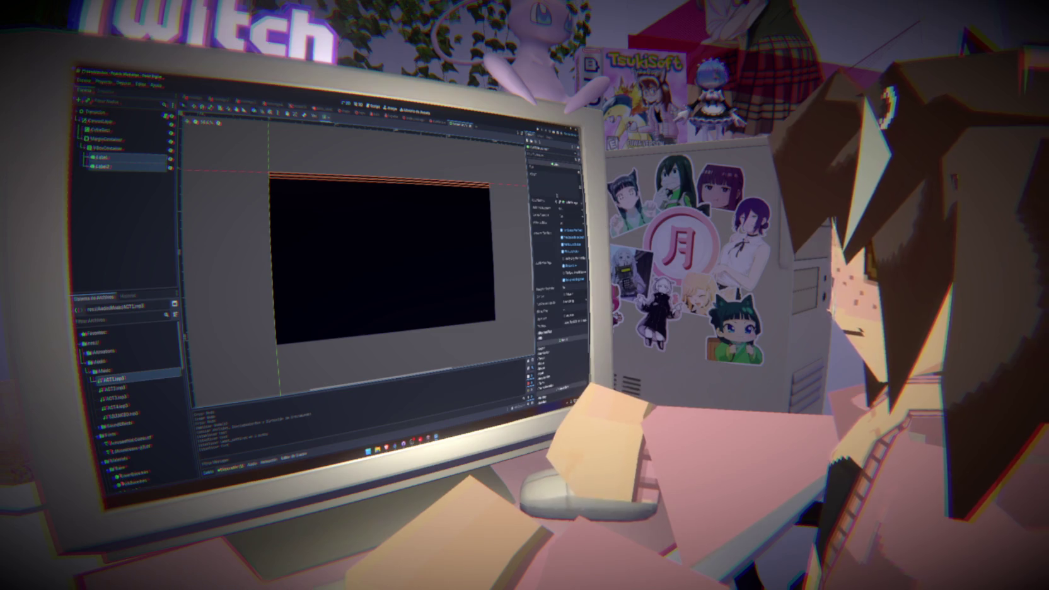
pyautogui.click(544, 201)
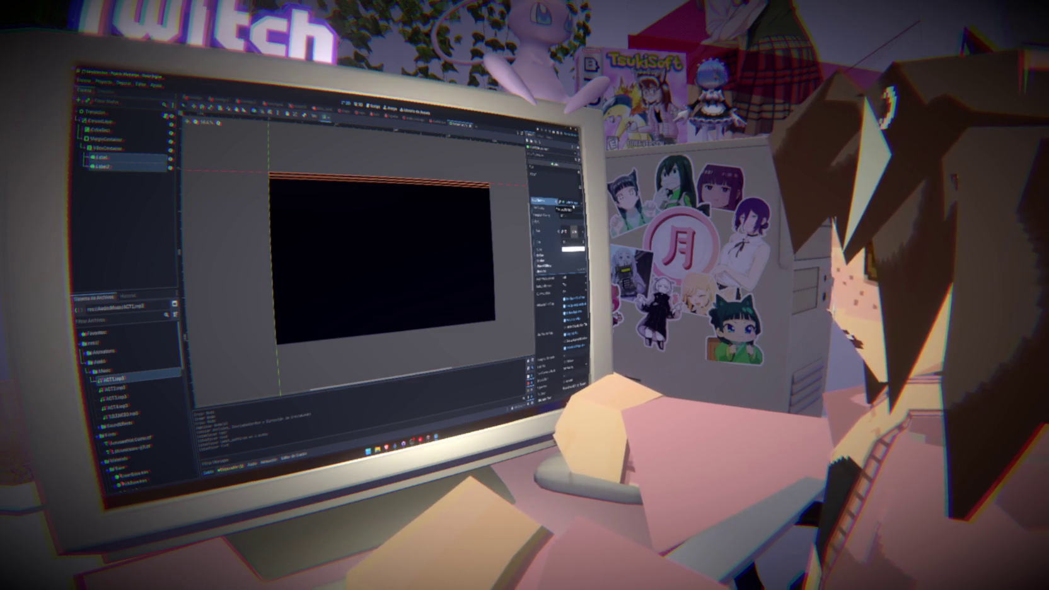
pyautogui.click(549, 242)
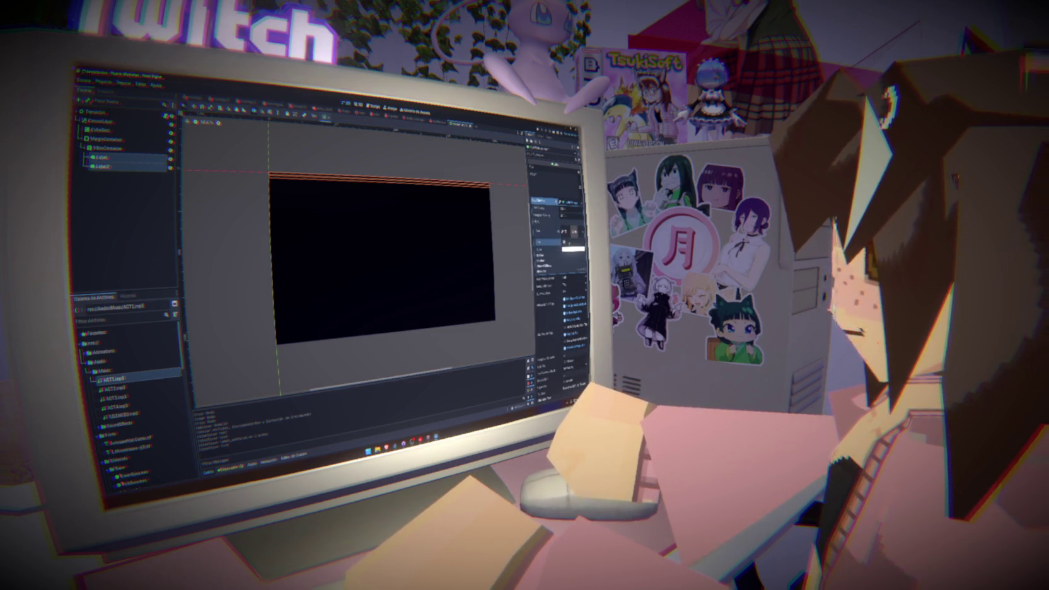
pyautogui.moveTo(562, 231); pyautogui.dragTo(571, 232)
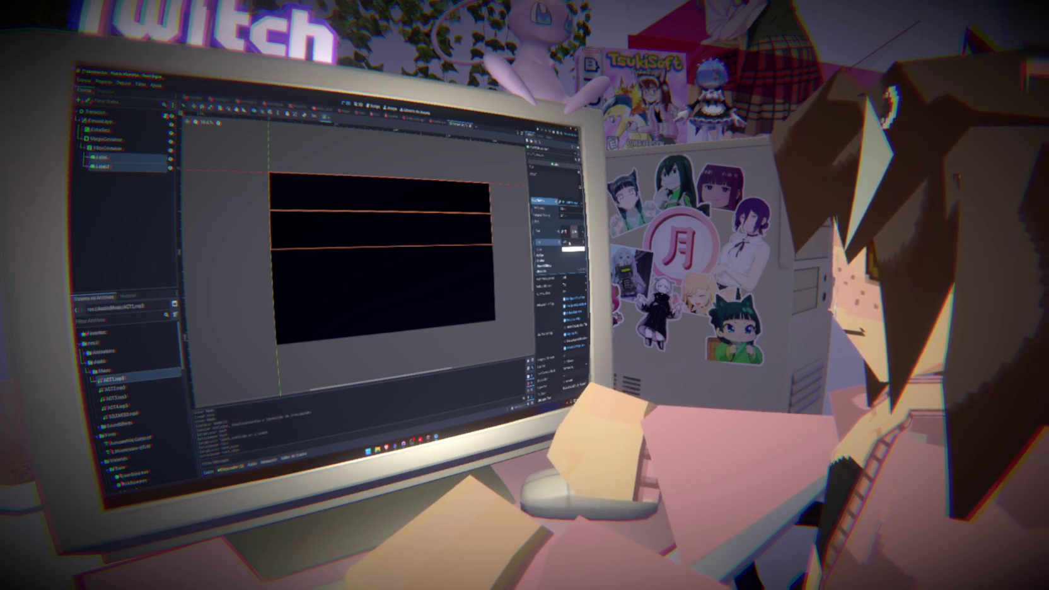
pyautogui.click(541, 251)
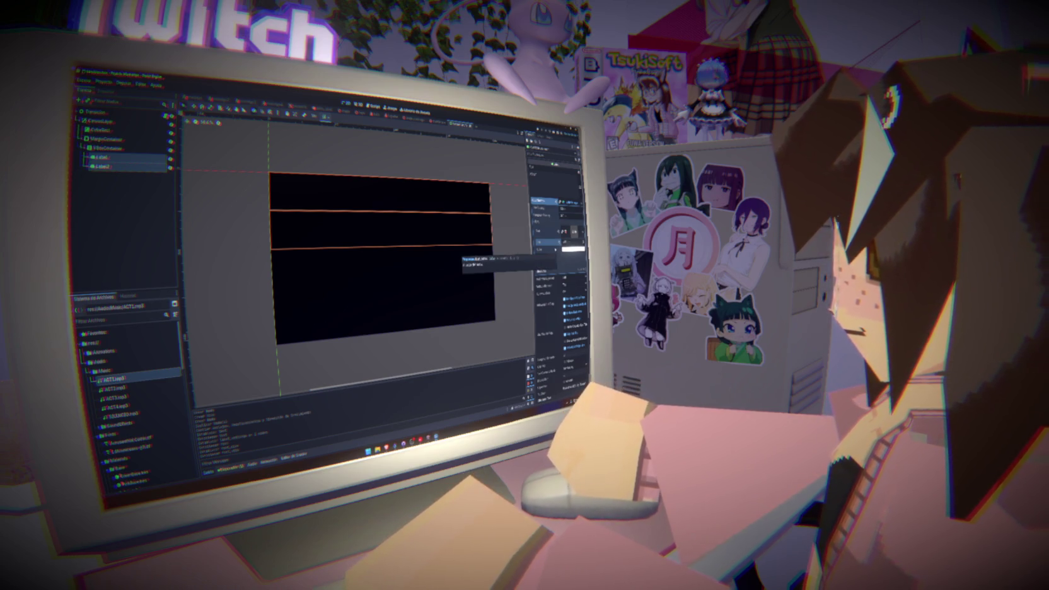
pyautogui.click(572, 249)
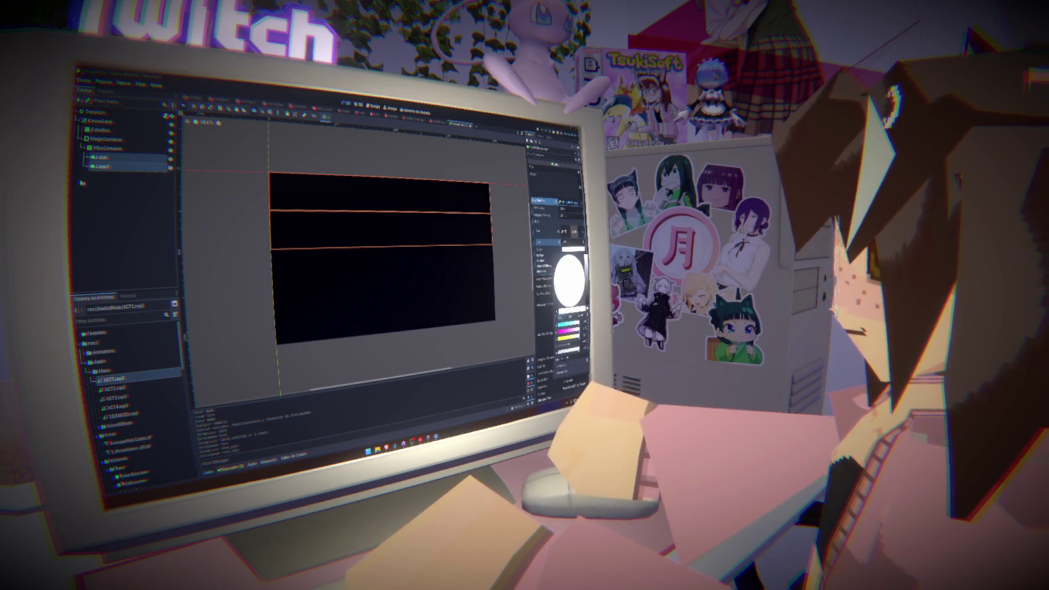
pyautogui.click(111, 138)
# - Nest the VBoxContainer inside the MarginContainer, restoring it after an accidental deletion
pyautogui.moveTo(111, 139)
pyautogui.mouseDown()
pyautogui.moveTo(126, 137)
pyautogui.moveTo(116, 126)
pyautogui.mouseUp()
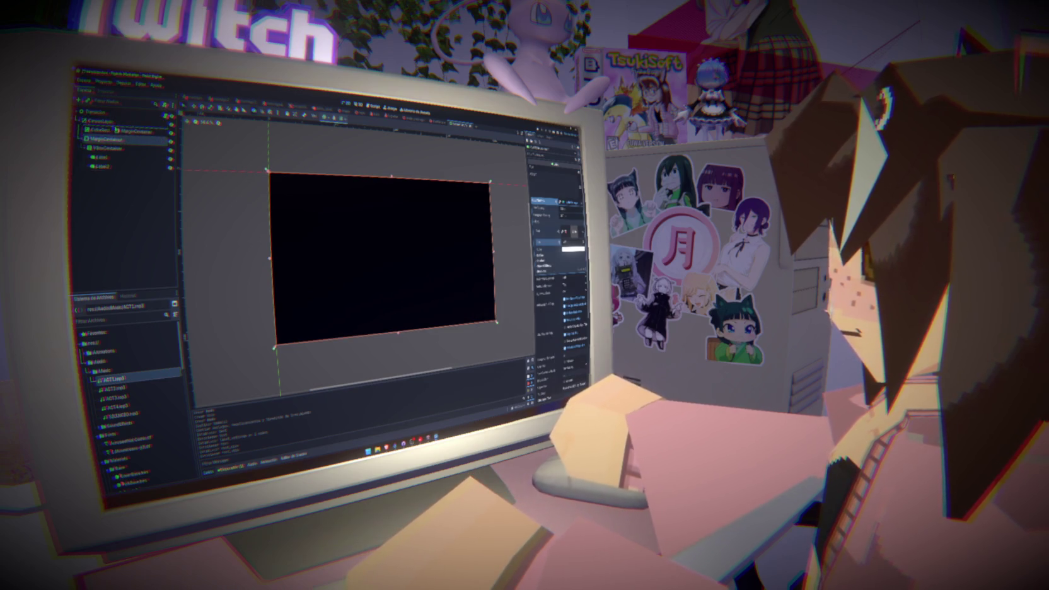
pyautogui.click(111, 140)
pyautogui.press('Delete')
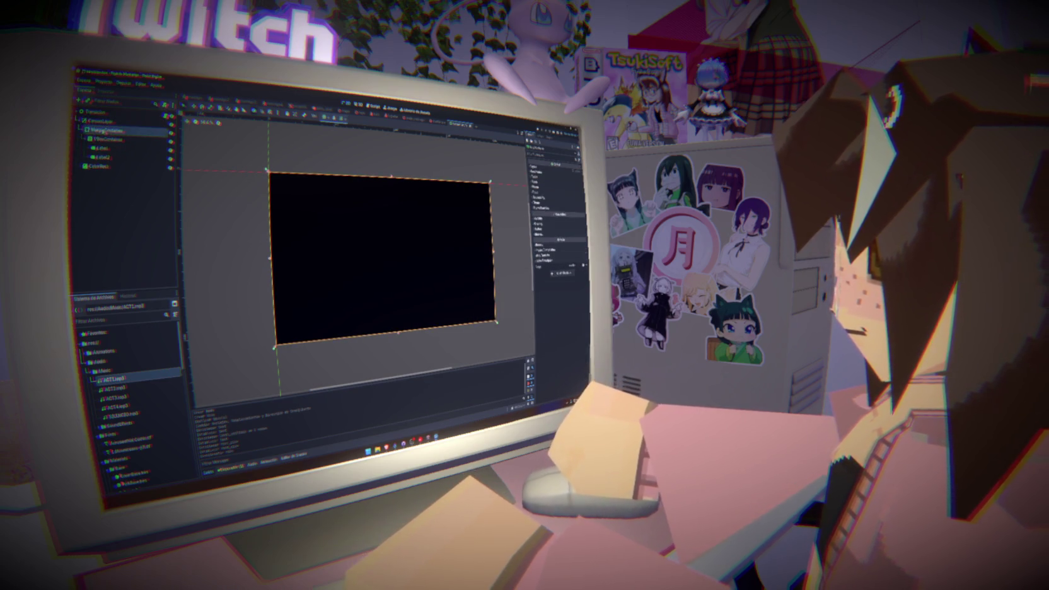
pyautogui.click(101, 140)
pyautogui.click(101, 130)
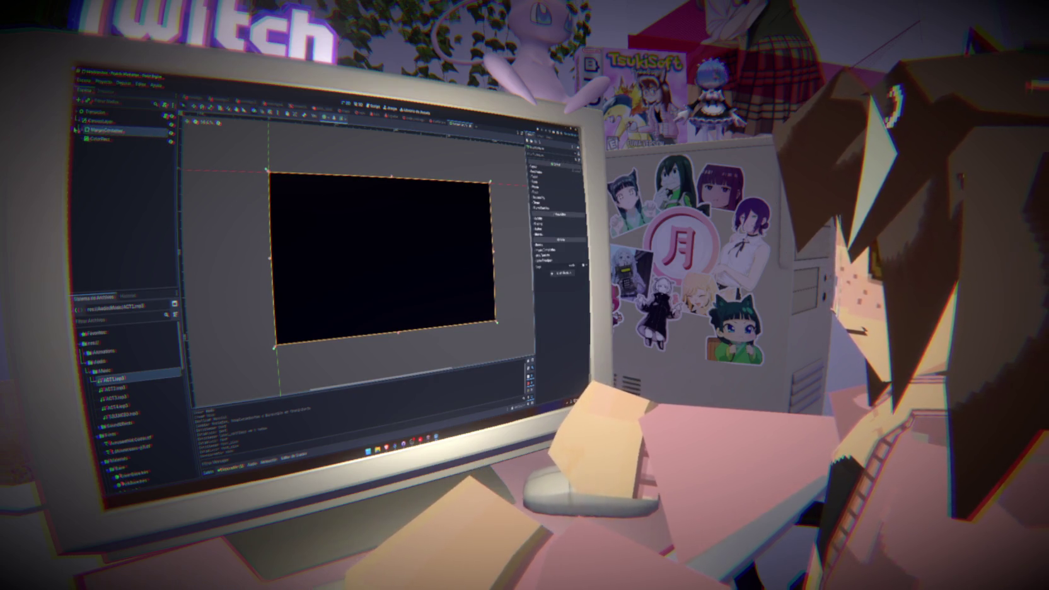
pyautogui.hotkey('ctrl', 'z')
# - Inspect Label and Label2 on the canvas and review the first label's colour setting
pyautogui.click(122, 150)
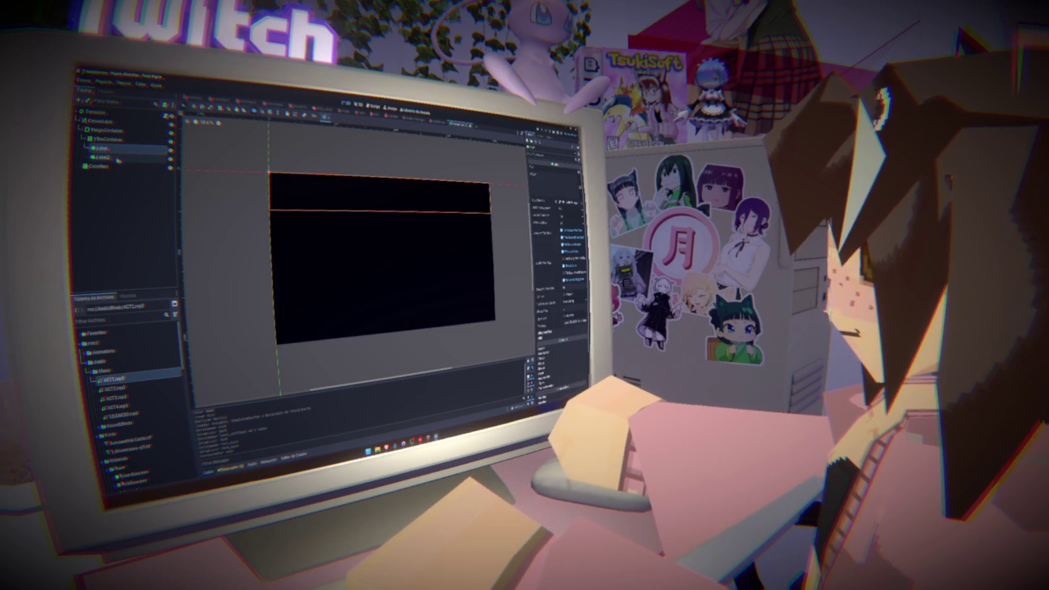
pyautogui.click(119, 158)
pyautogui.click(119, 150)
pyautogui.click(109, 139)
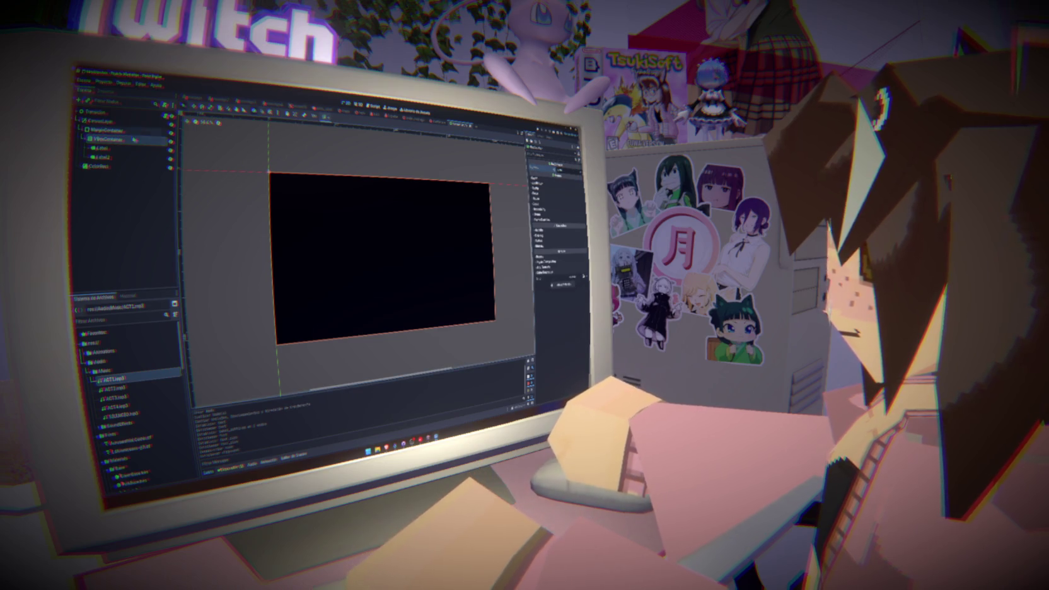
pyautogui.click(116, 149)
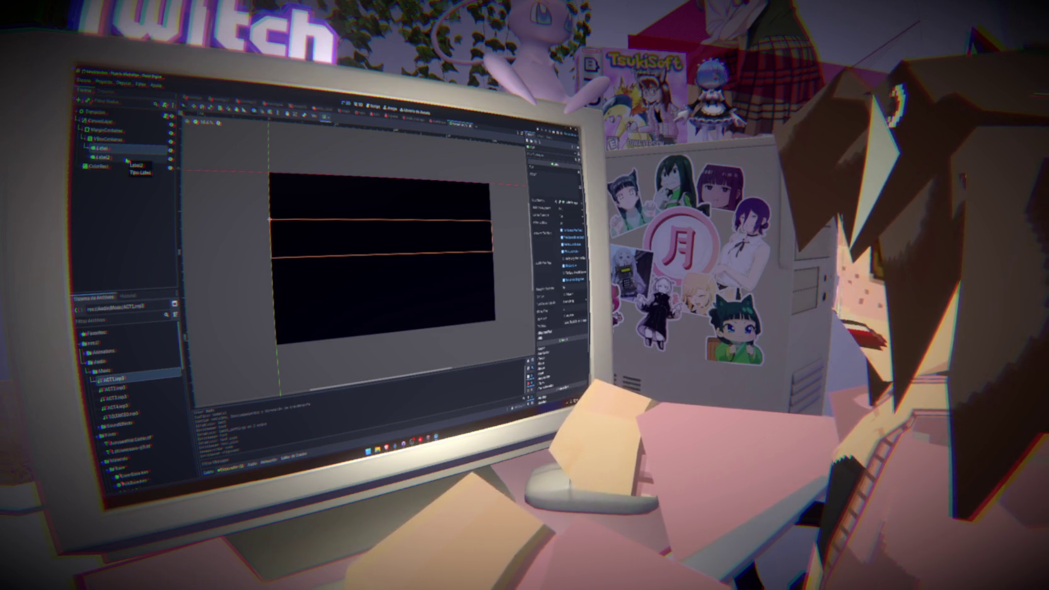
pyautogui.click(126, 159)
pyautogui.click(127, 152)
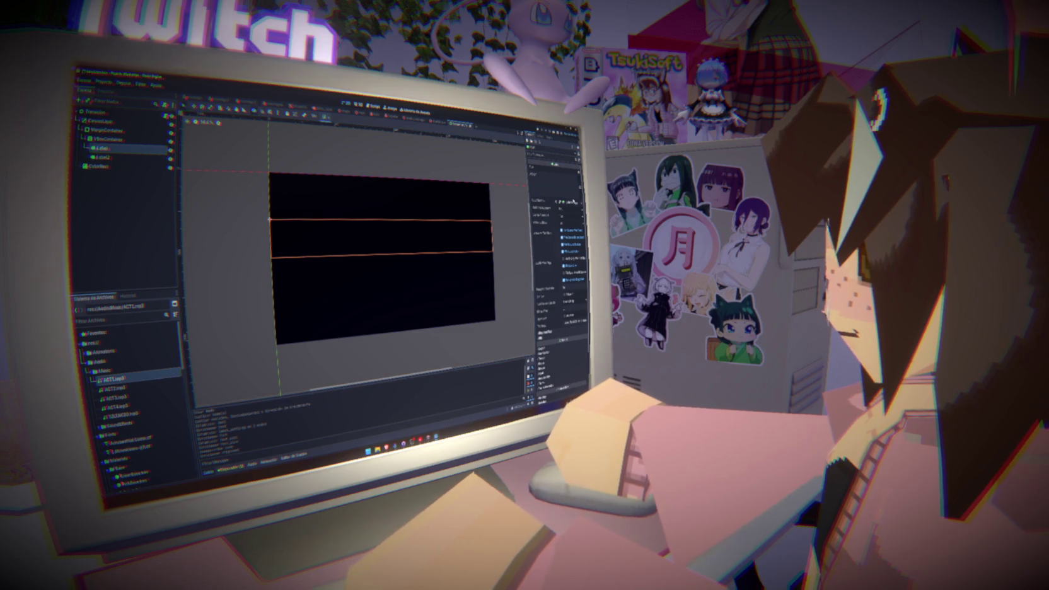
pyautogui.click(544, 202)
pyautogui.click(567, 233)
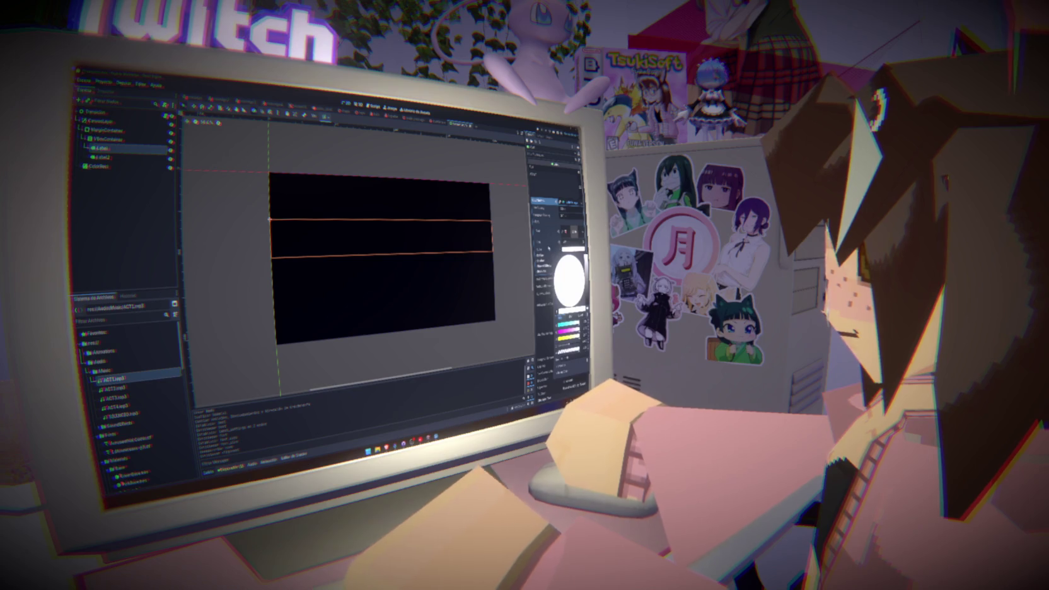
pyautogui.click(124, 190)
# - Move ColorRect below the MarginContainer and adjust a setting on the first Label
pyautogui.moveTo(104, 140); pyautogui.dragTo(95, 129)
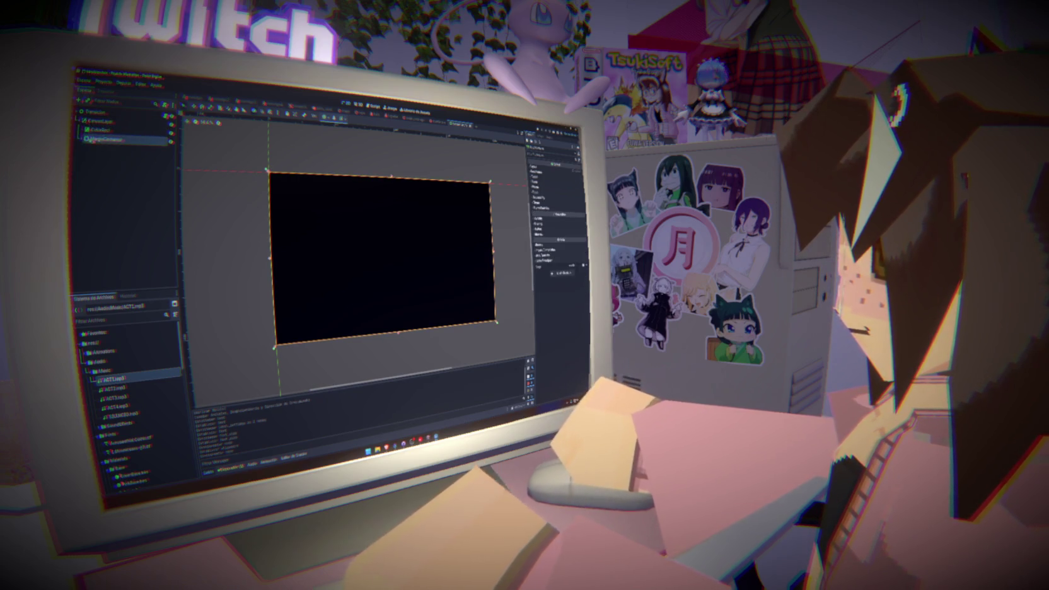
pyautogui.moveTo(100, 130); pyautogui.dragTo(109, 144)
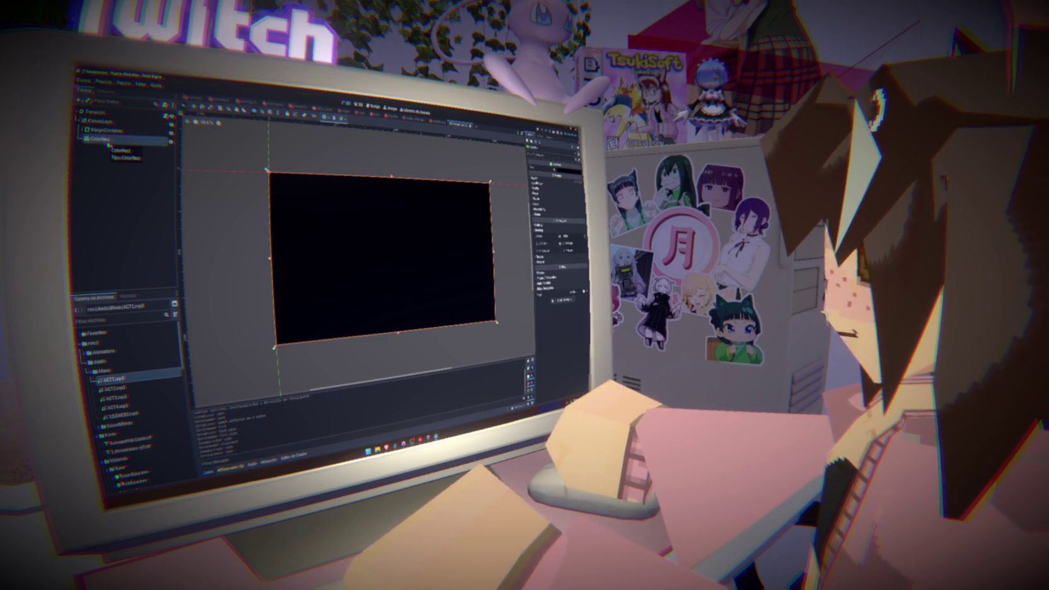
pyautogui.click(83, 130)
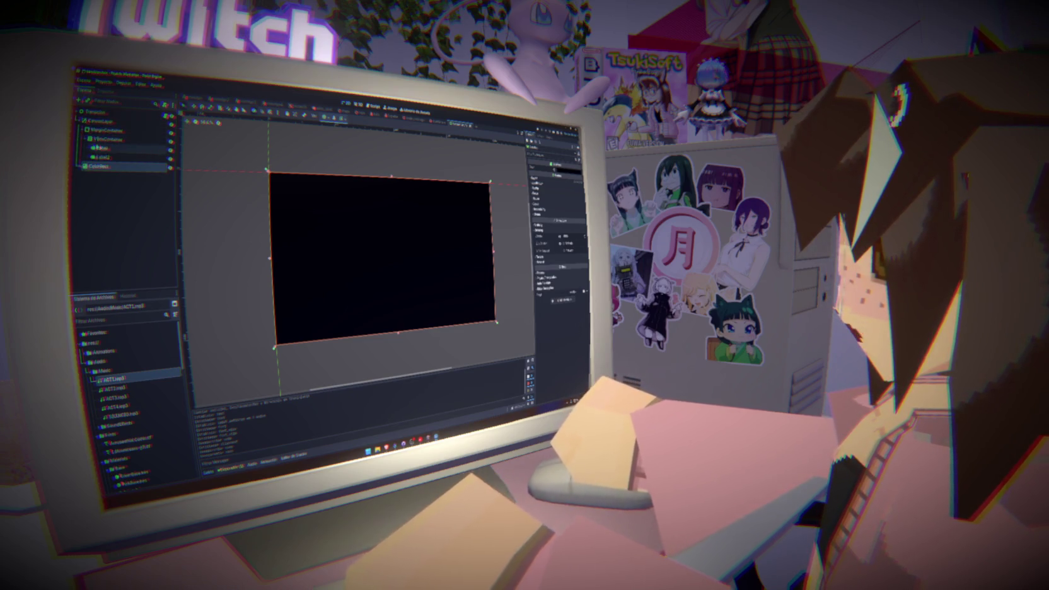
pyautogui.click(102, 147)
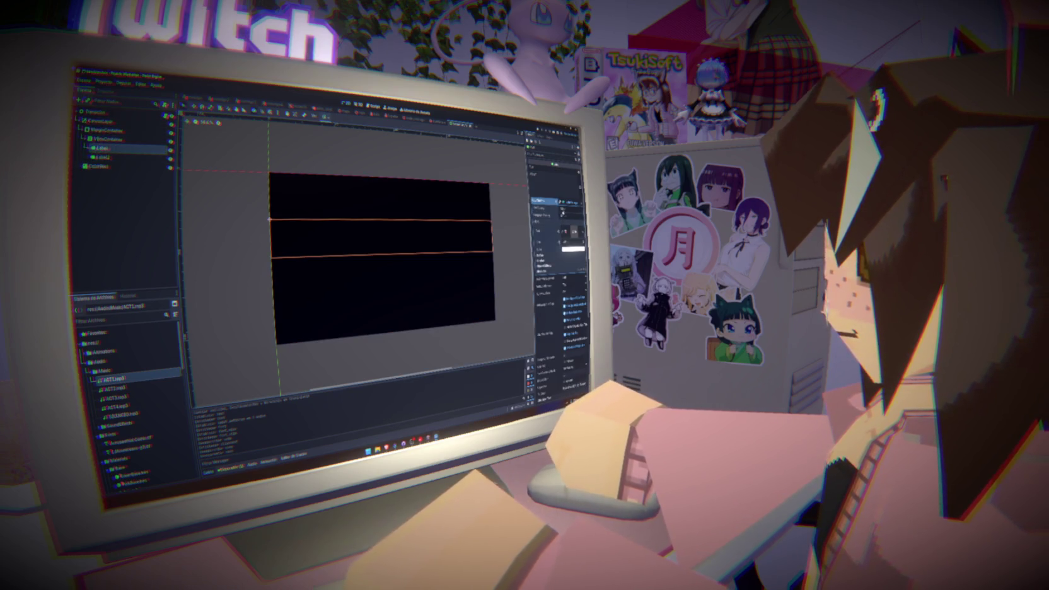
pyautogui.scroll(2, 391, 240)
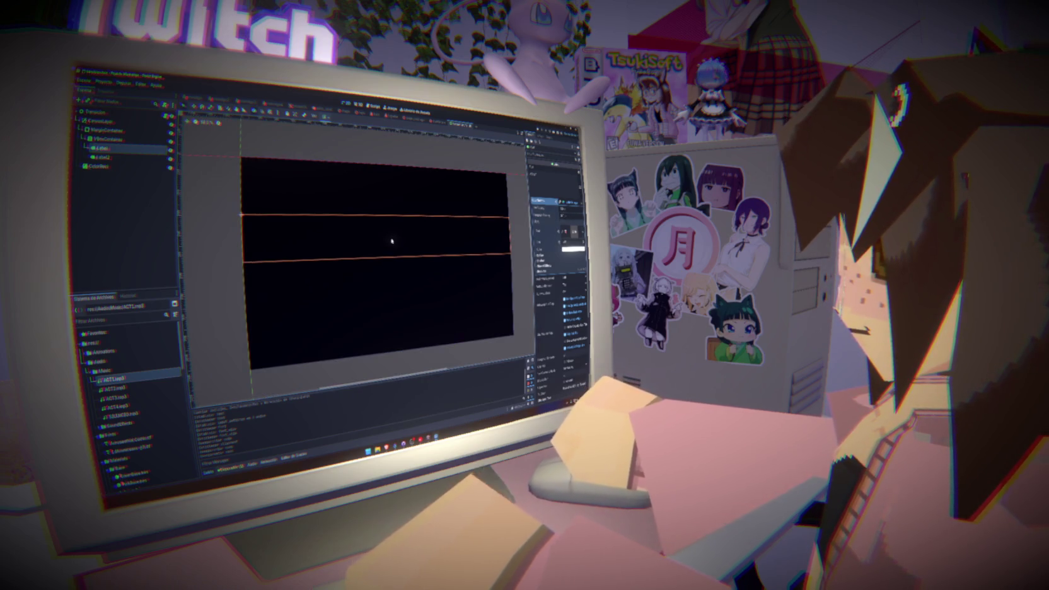
pyautogui.click(541, 272)
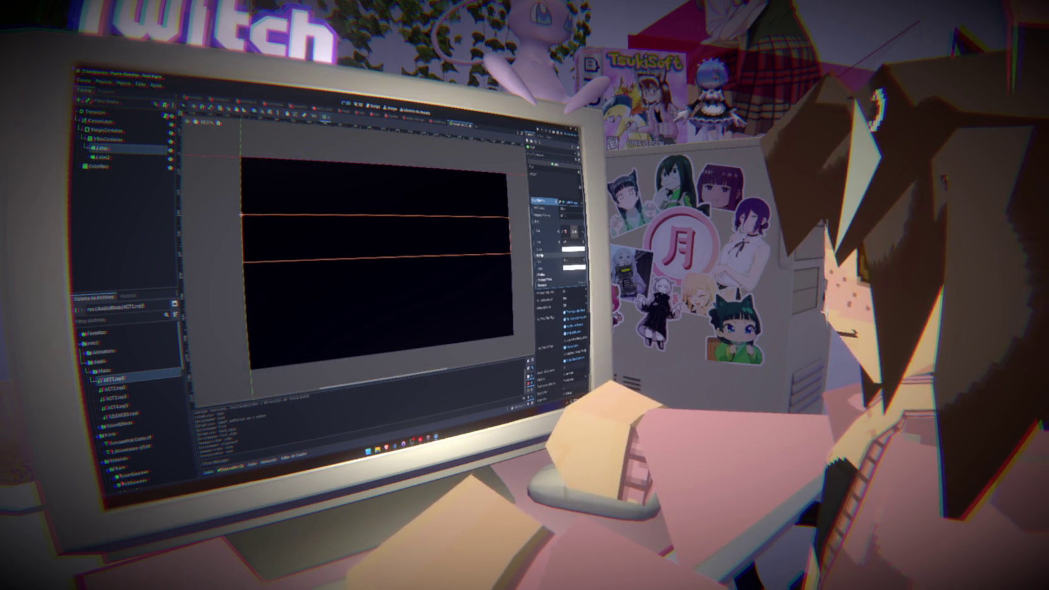
pyautogui.click(541, 280)
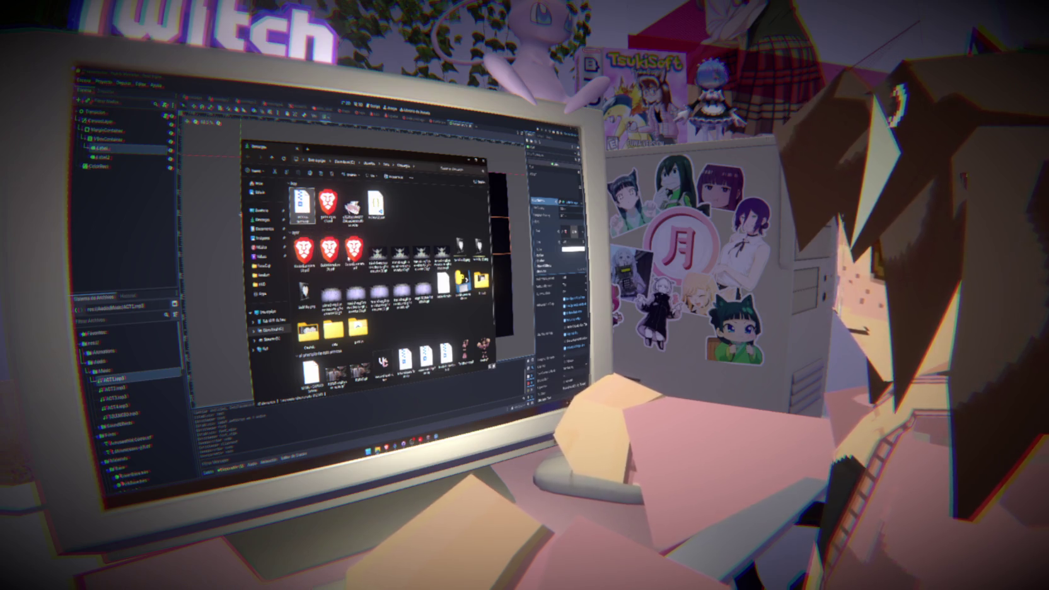
# - Extract the downloaded archive in place with 7-Zip, open its folder and select its files
pyautogui.rightClick(308, 212)
pyautogui.moveTo(359, 305)
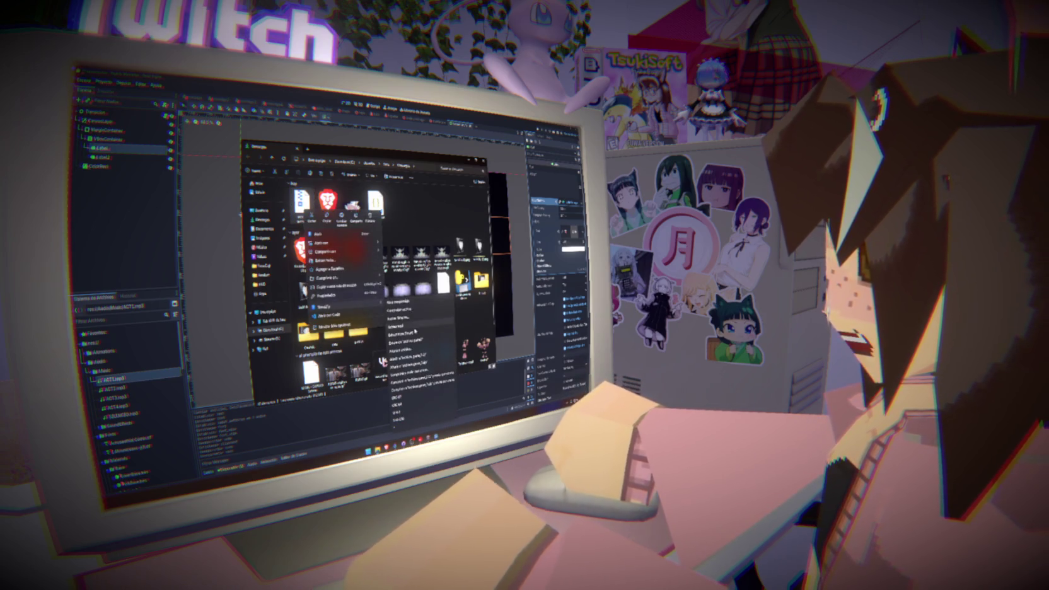
pyautogui.click(415, 331)
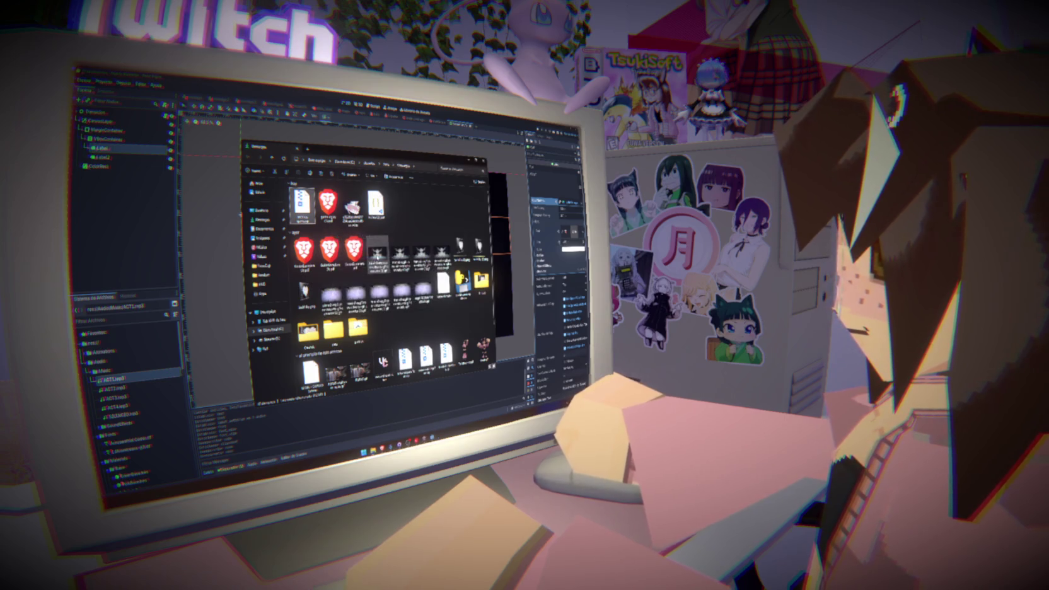
pyautogui.doubleClick(303, 203)
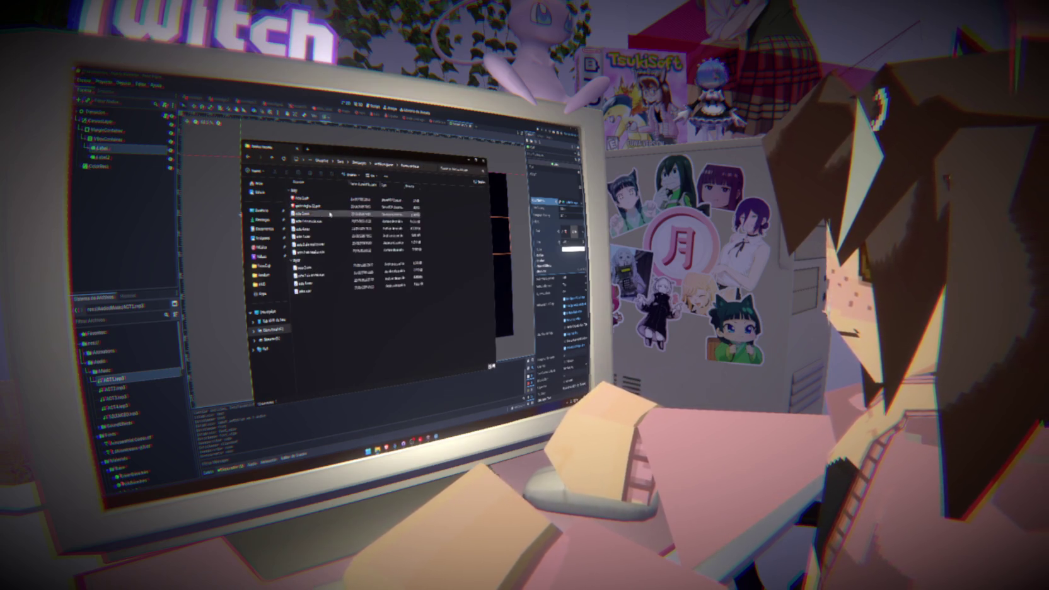
pyautogui.moveTo(422, 210)
pyautogui.mouseDown()
pyautogui.moveTo(291, 328)
pyautogui.moveTo(307, 294)
pyautogui.mouseUp()
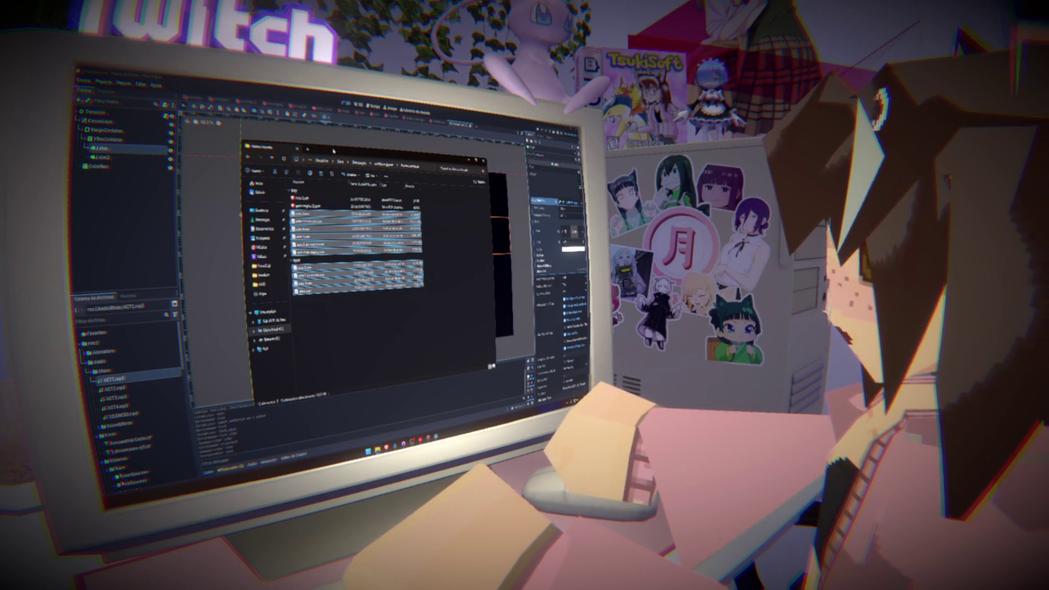
pyautogui.click(104, 215)
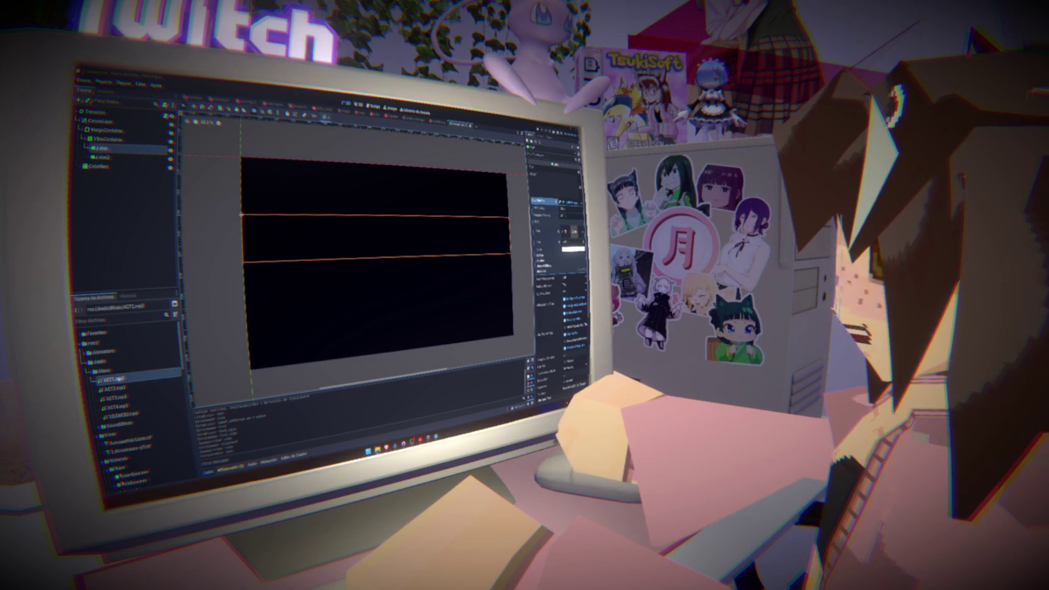
pyautogui.click(101, 362)
# - Create a Narraciones folder inside Audio, copying the name from the script's load path
pyautogui.click(374, 107)
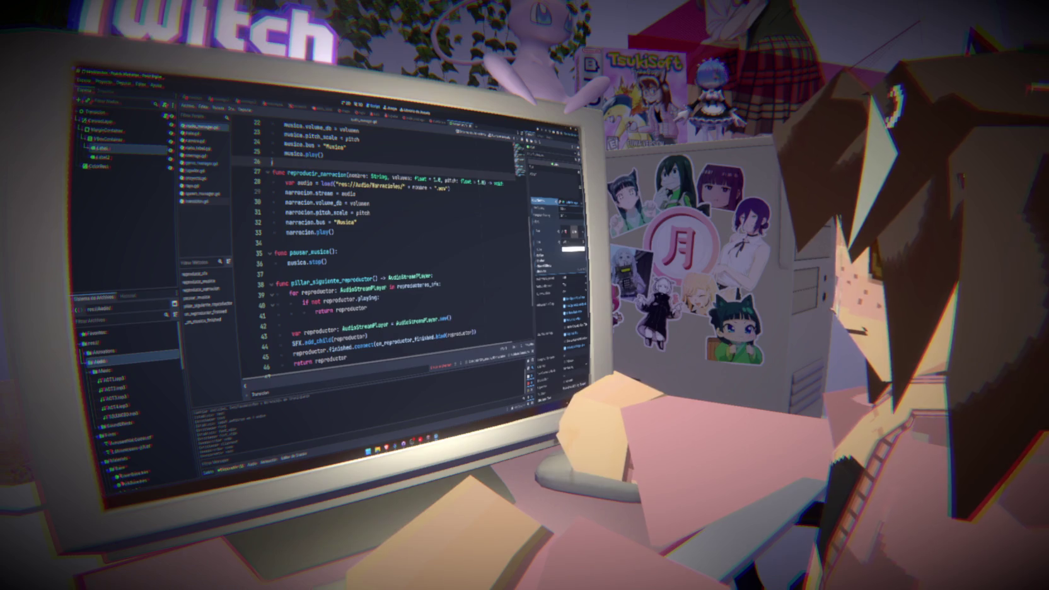
pyautogui.doubleClick(386, 187)
pyautogui.hotkey('ctrl', 'c')
pyautogui.rightClick(112, 356)
pyautogui.moveTo(189, 352)
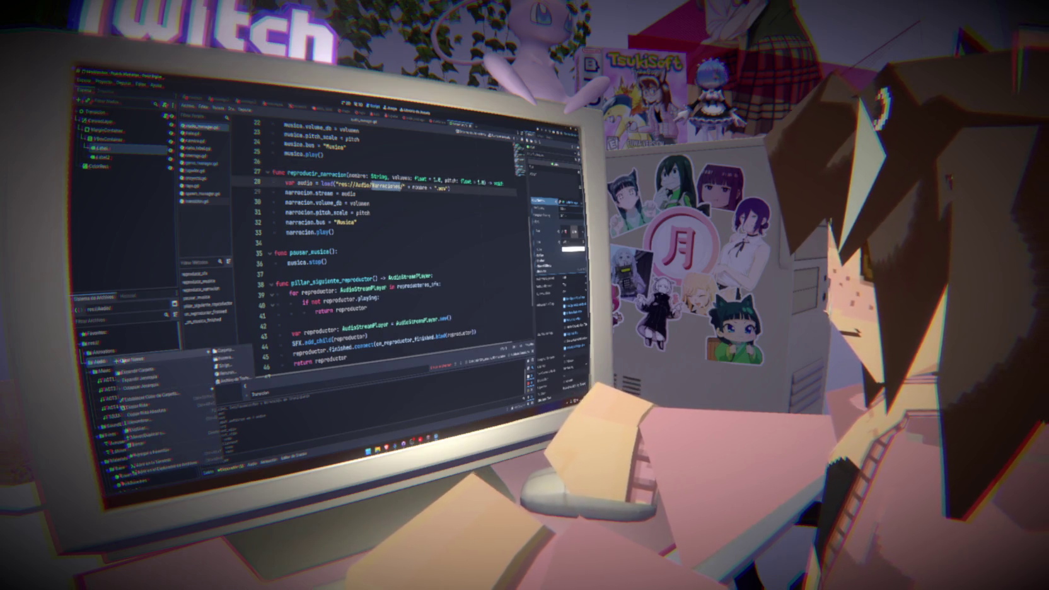
pyautogui.click(225, 352)
pyautogui.hotkey('ctrl', 'v')
pyautogui.click(376, 303)
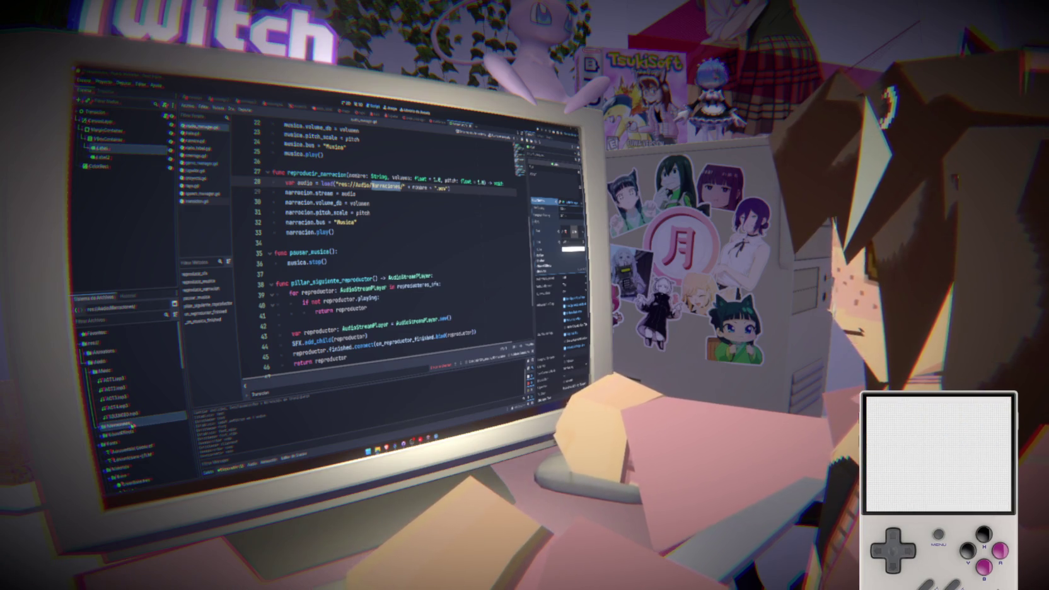
# - Rename the first two Narraciones voice clips to ACT1.wav and ACT2.wav
pyautogui.click(101, 427)
pyautogui.scroll(-1, 129, 385)
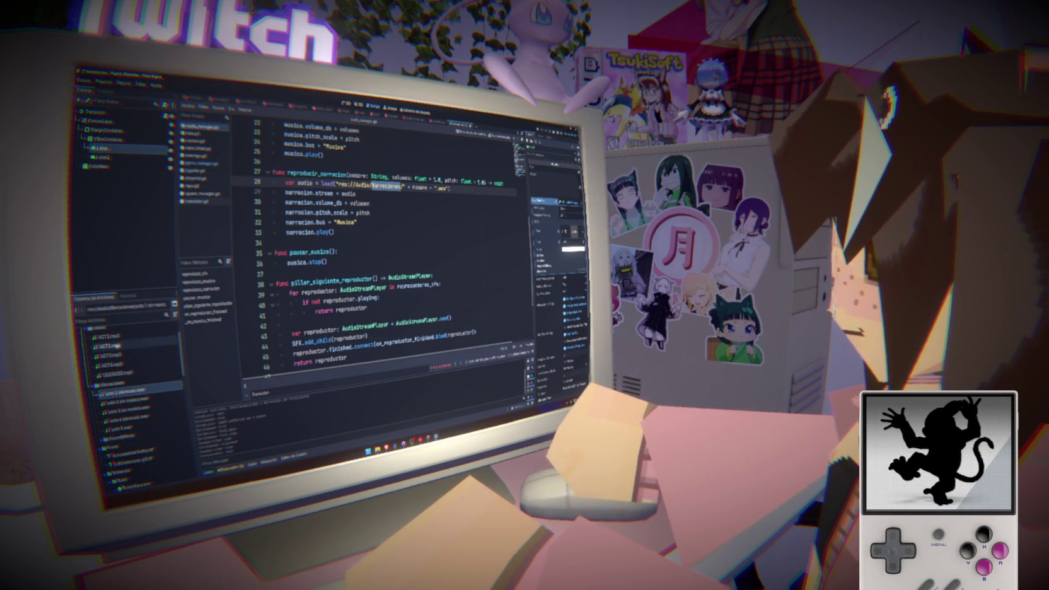
pyautogui.click(140, 390)
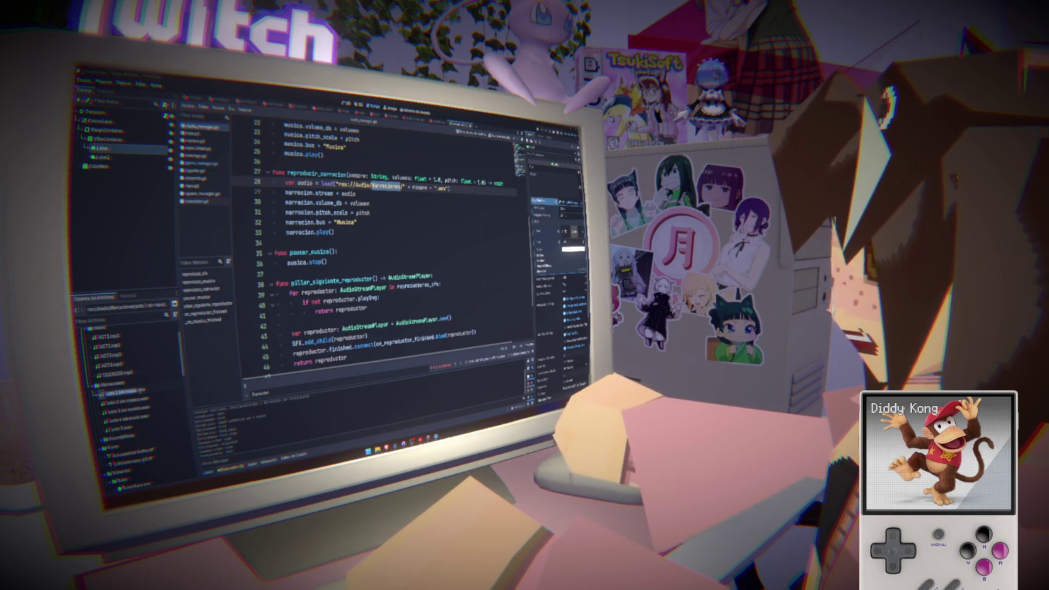
pyautogui.write('vdaaa')
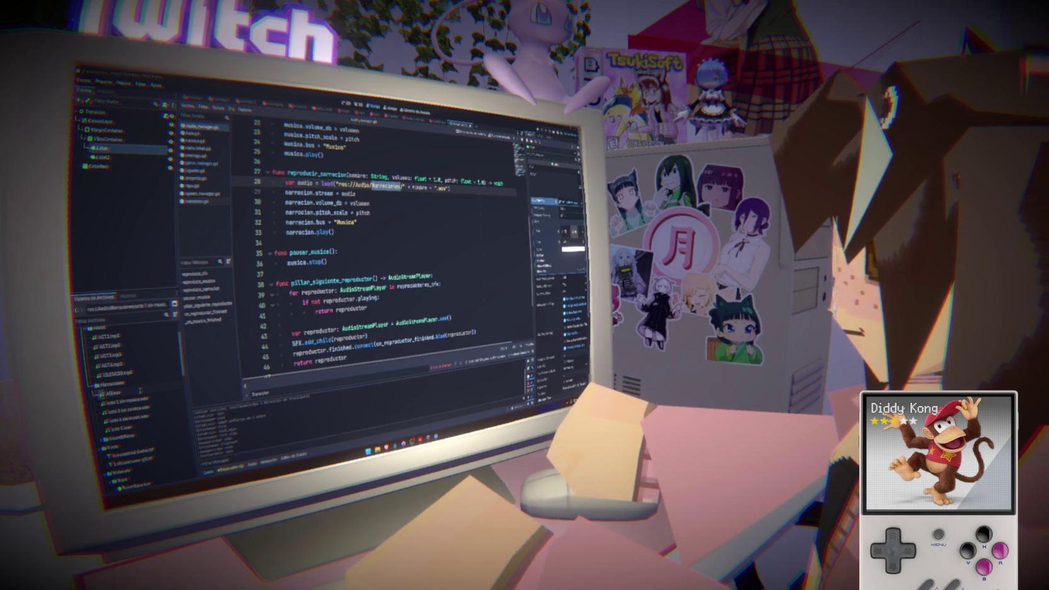
pyautogui.write('1')
pyautogui.press('Return')
pyautogui.click(120, 401)
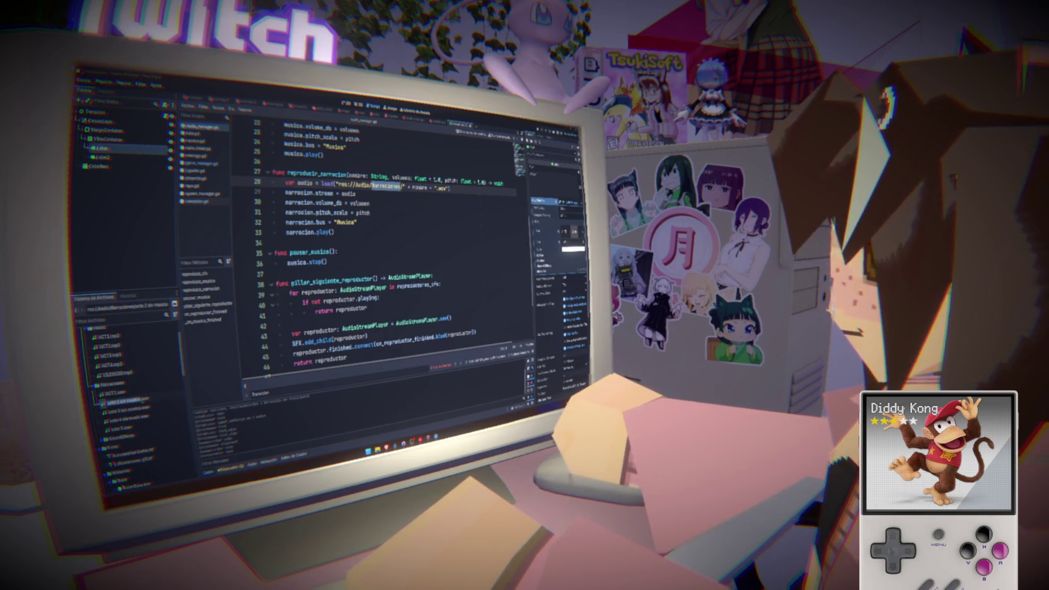
pyautogui.write('ACT2')
pyautogui.press('Return')
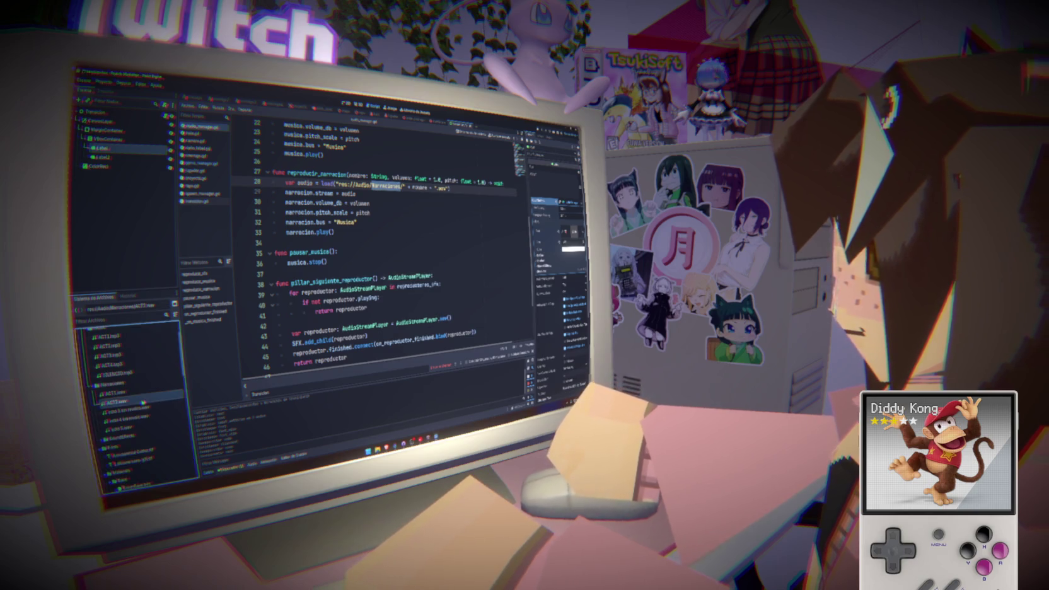
# - Rename the remaining voice clips to ACT3.wav, ACT4.wav and ENDING.wav
pyautogui.click(126, 412)
pyautogui.write('ACT3')
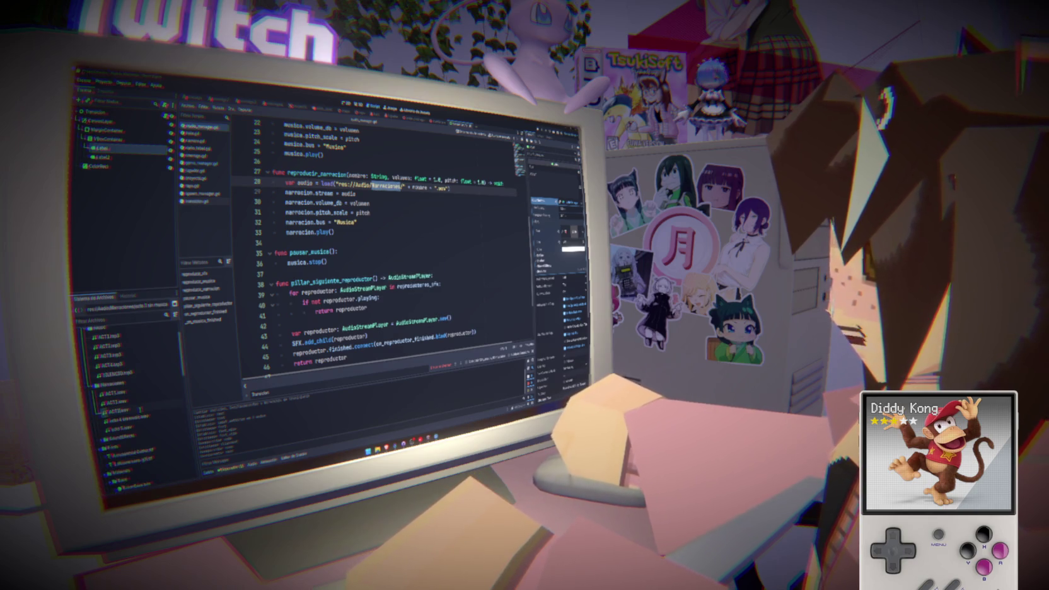
pyautogui.press('Return')
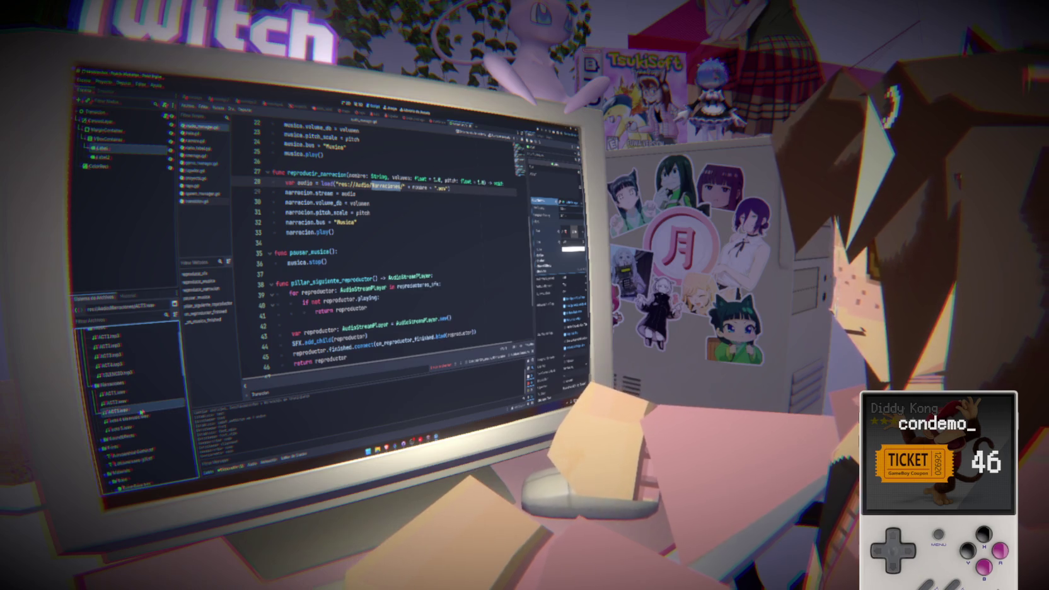
pyautogui.click(140, 417)
pyautogui.write('ACT4')
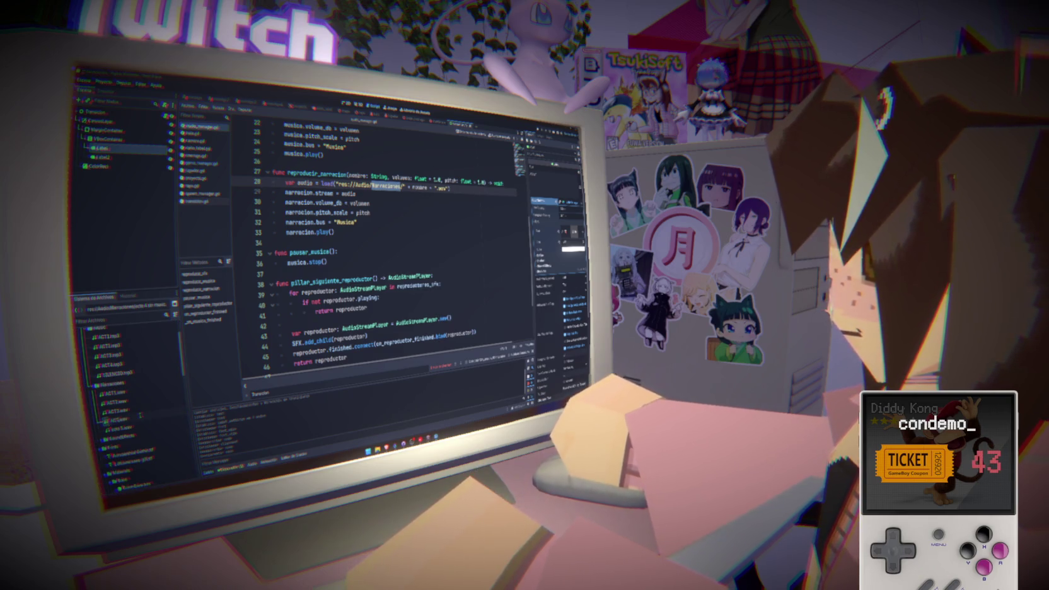
pyautogui.press('Return')
pyautogui.click(140, 427)
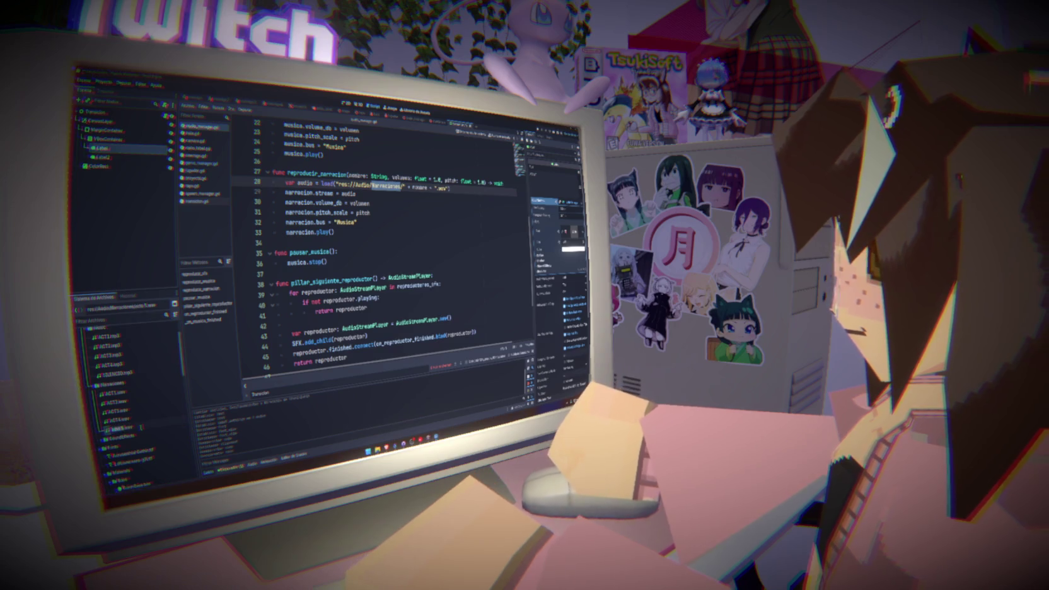
pyautogui.press('Return')
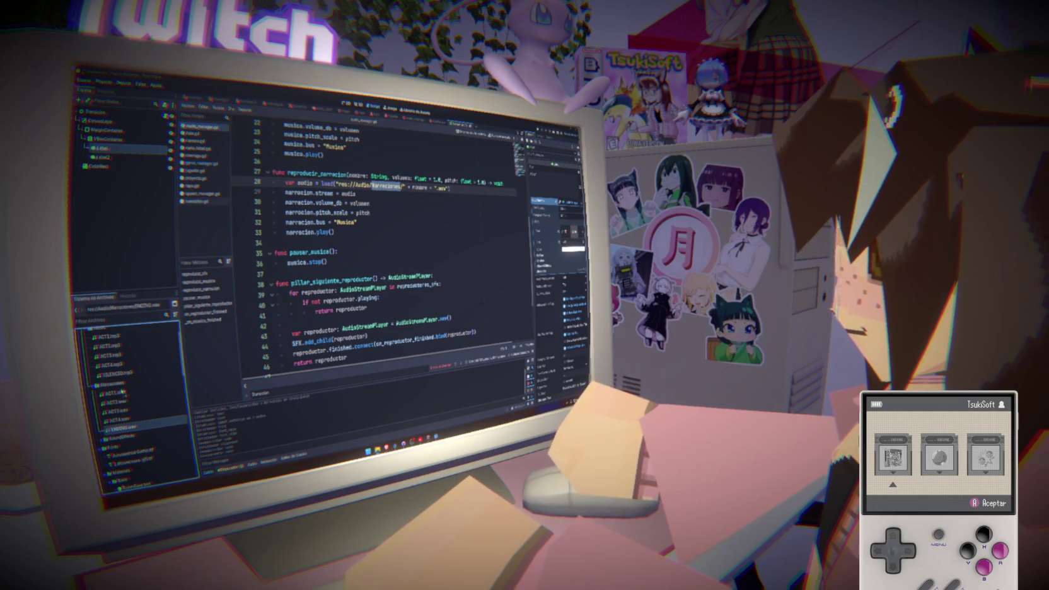
# - Open game_manager.gd, the script containing the _ready function
pyautogui.click(120, 436)
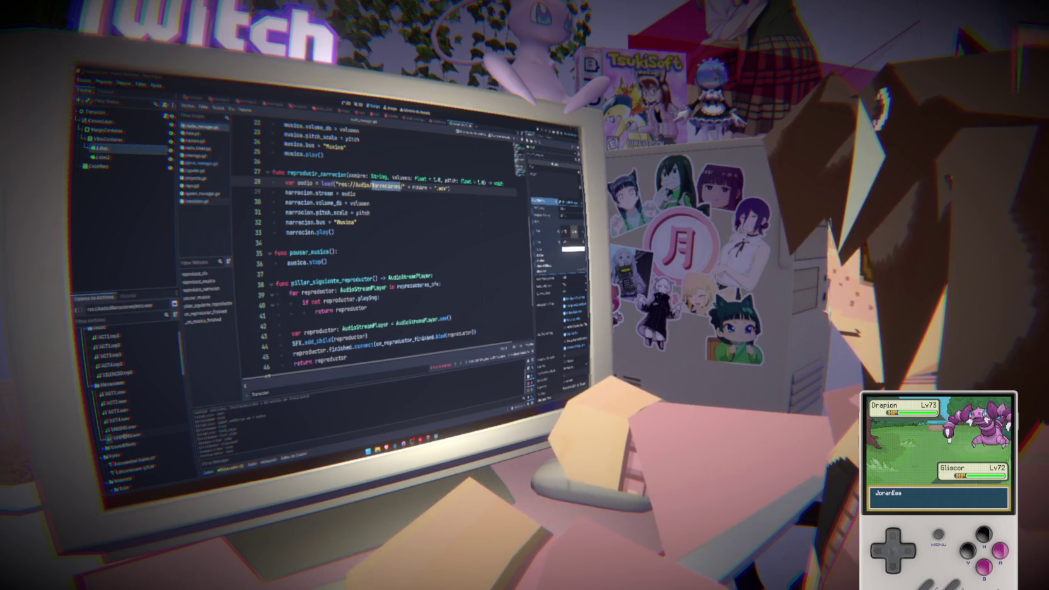
pyautogui.click(403, 323)
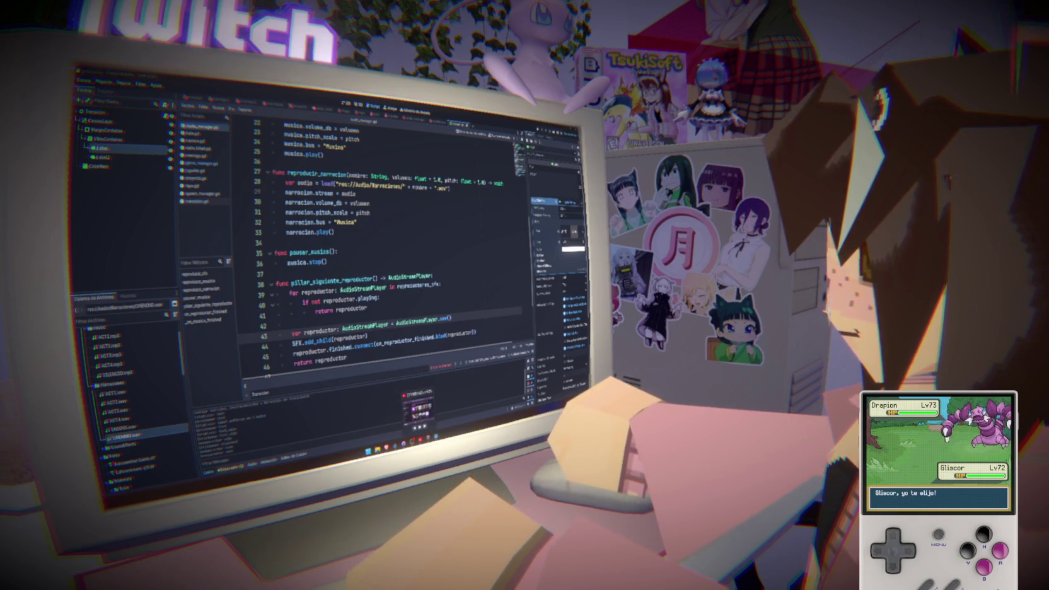
pyautogui.click(364, 308)
pyautogui.click(200, 163)
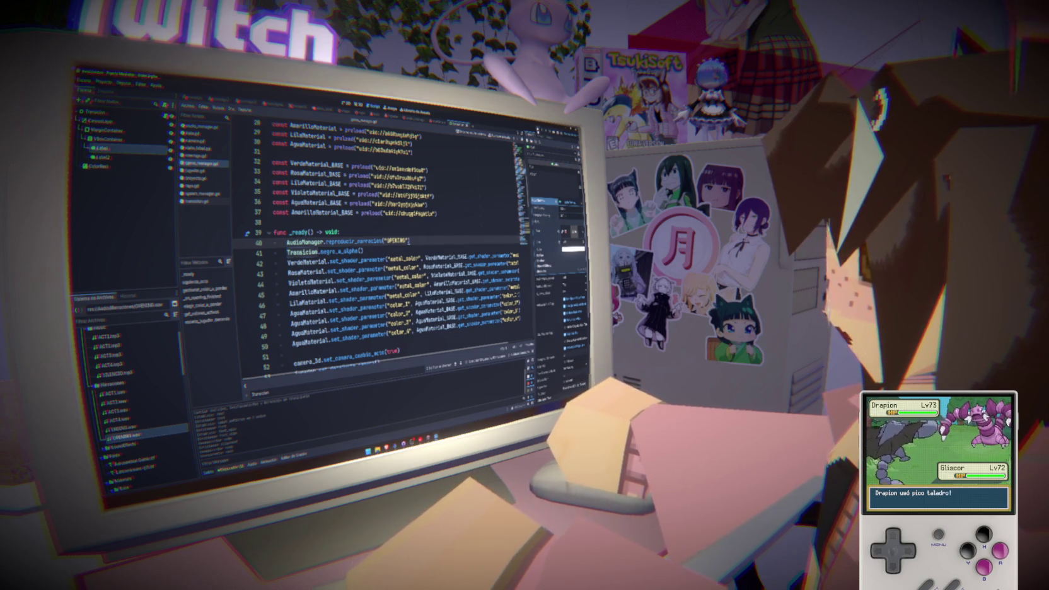
# - Test-run the game, then hide the Transicion VBoxContainer holding the act title labels
pyautogui.press('F5')
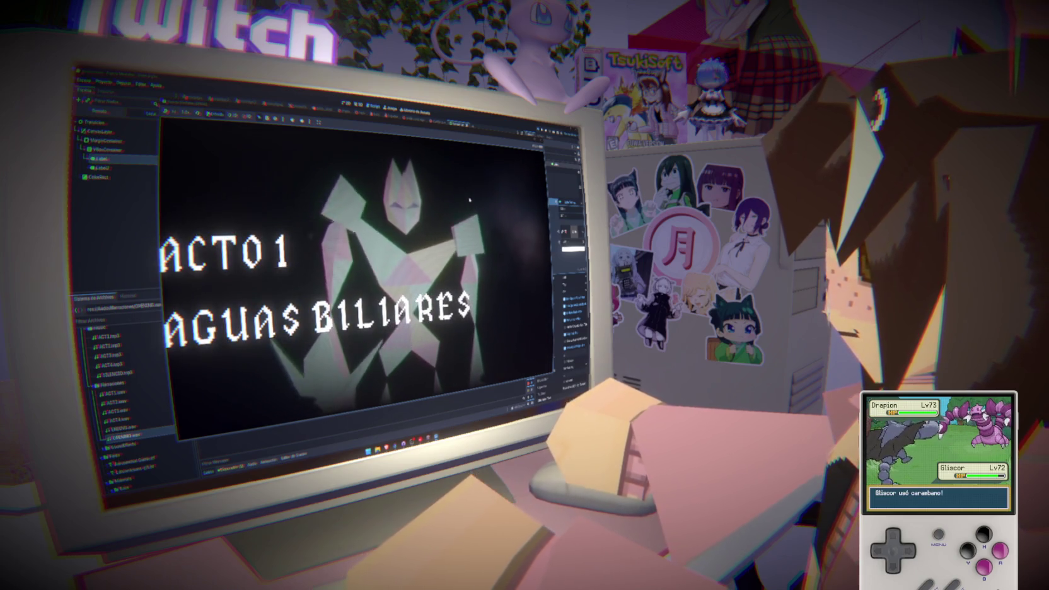
pyautogui.press('F8')
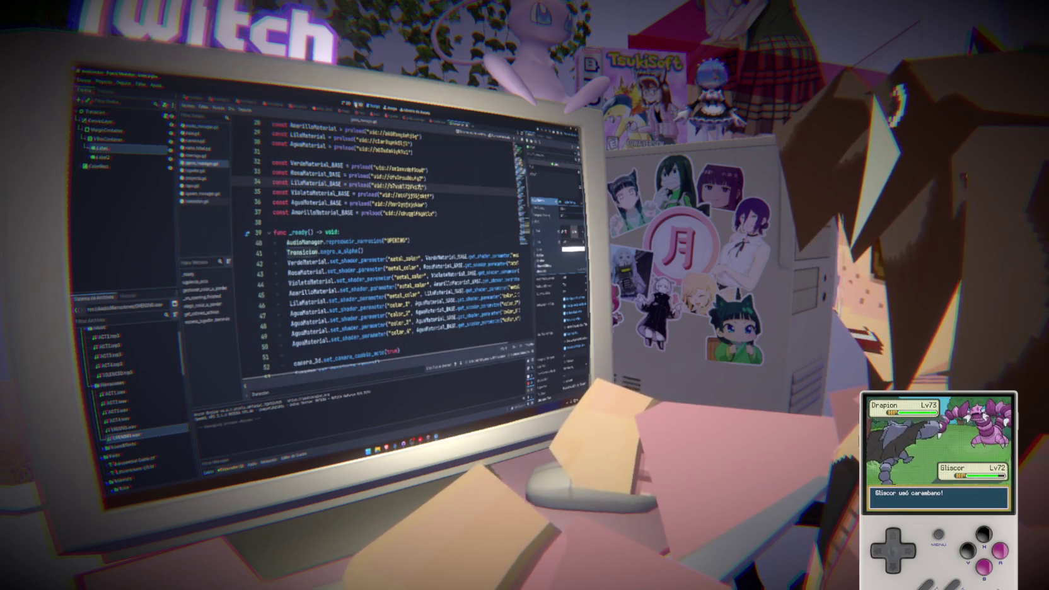
pyautogui.click(346, 103)
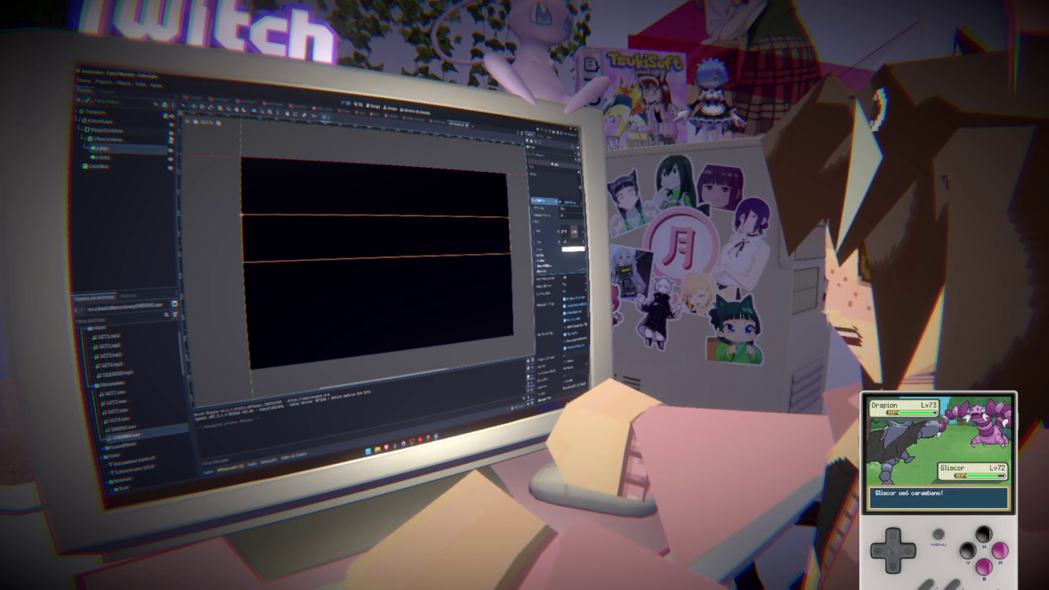
pyautogui.click(171, 138)
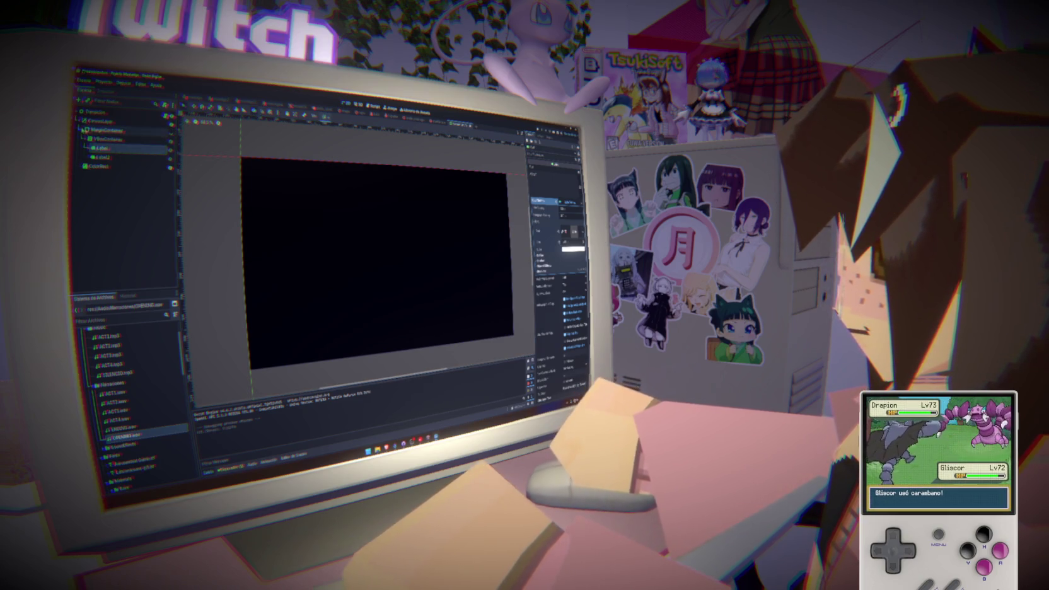
pyautogui.press('Delete')
pyautogui.click(131, 182)
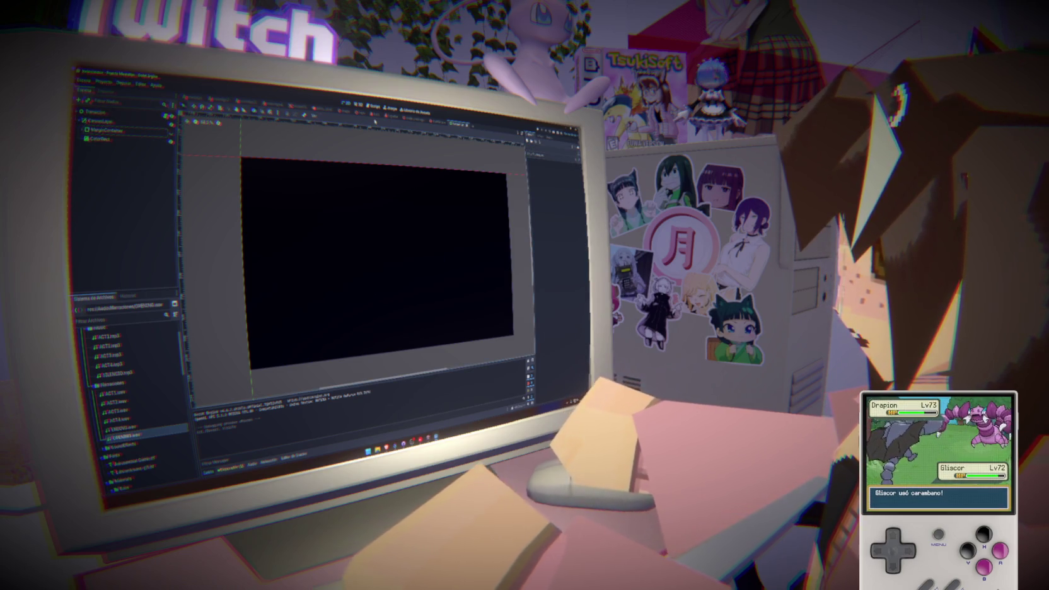
pyautogui.click(371, 106)
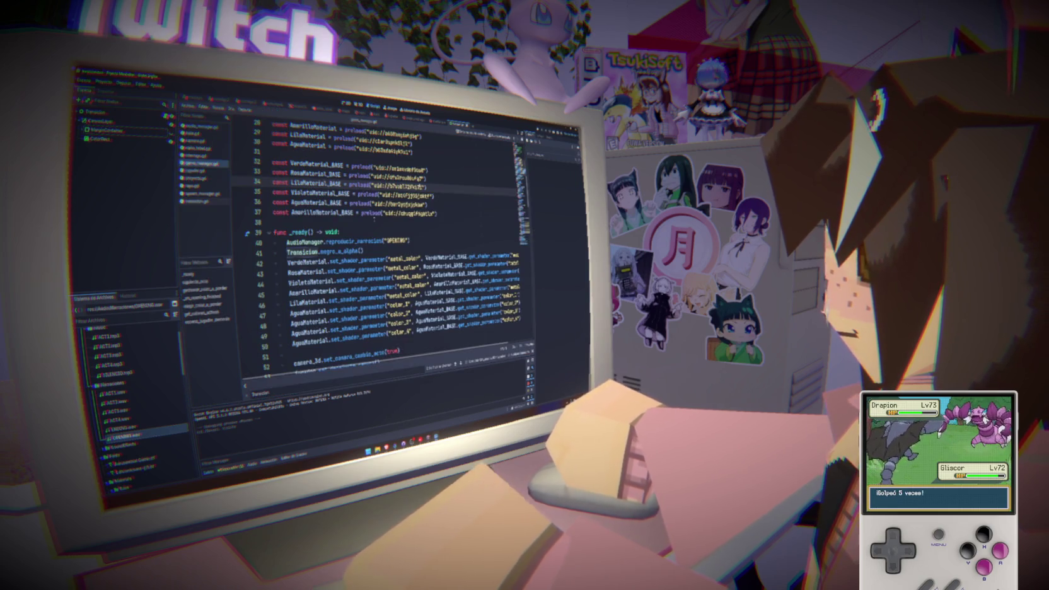
# - Add AudioManager.reproducir_musica after the narration call in _ready and run the game
pyautogui.click(378, 235)
pyautogui.press('Down')
pyautogui.press('Down')
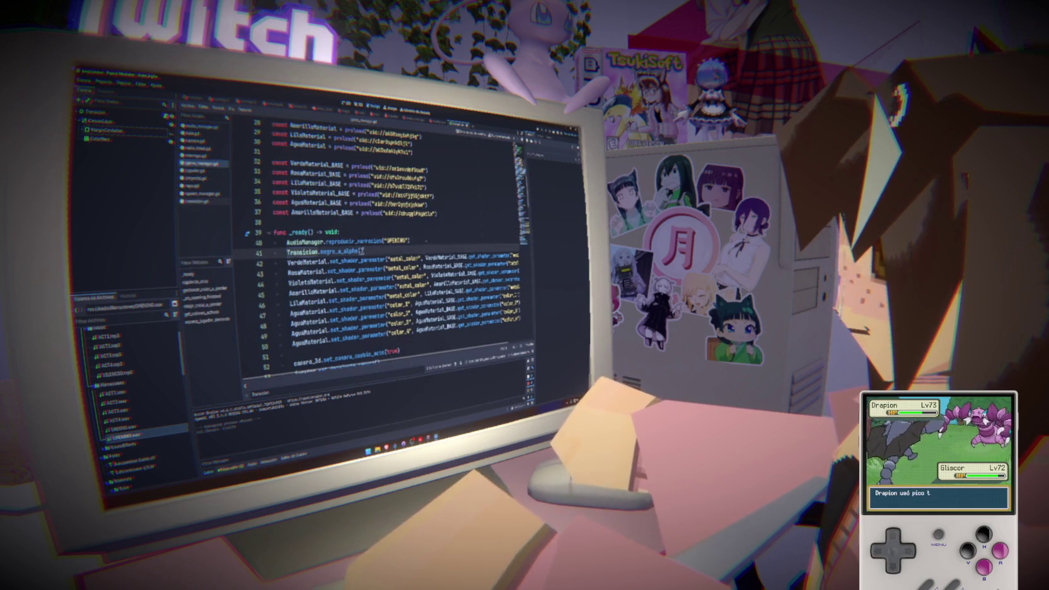
pyautogui.click(425, 234)
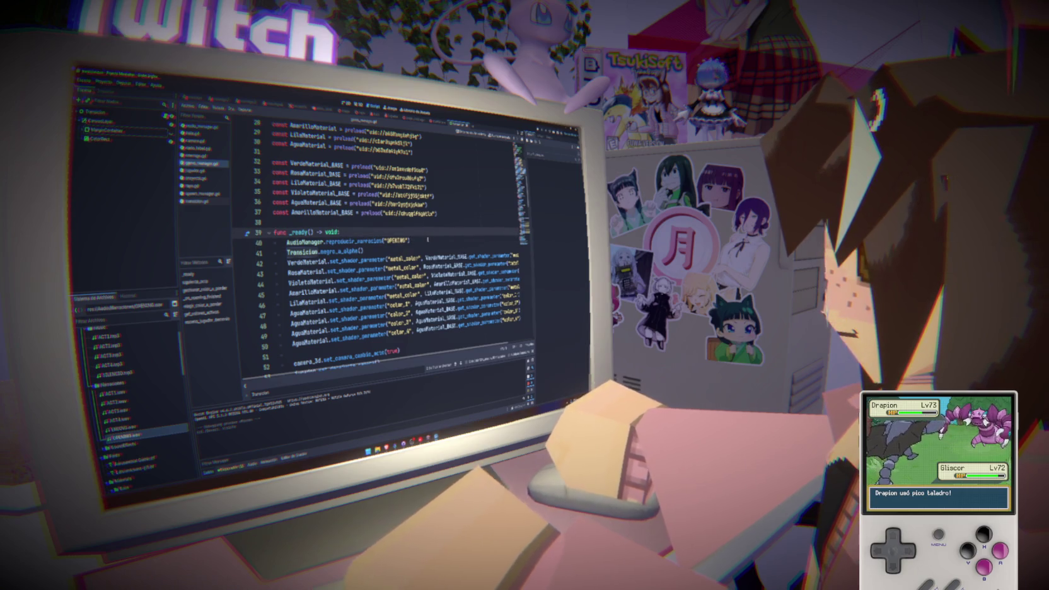
pyautogui.click(425, 241)
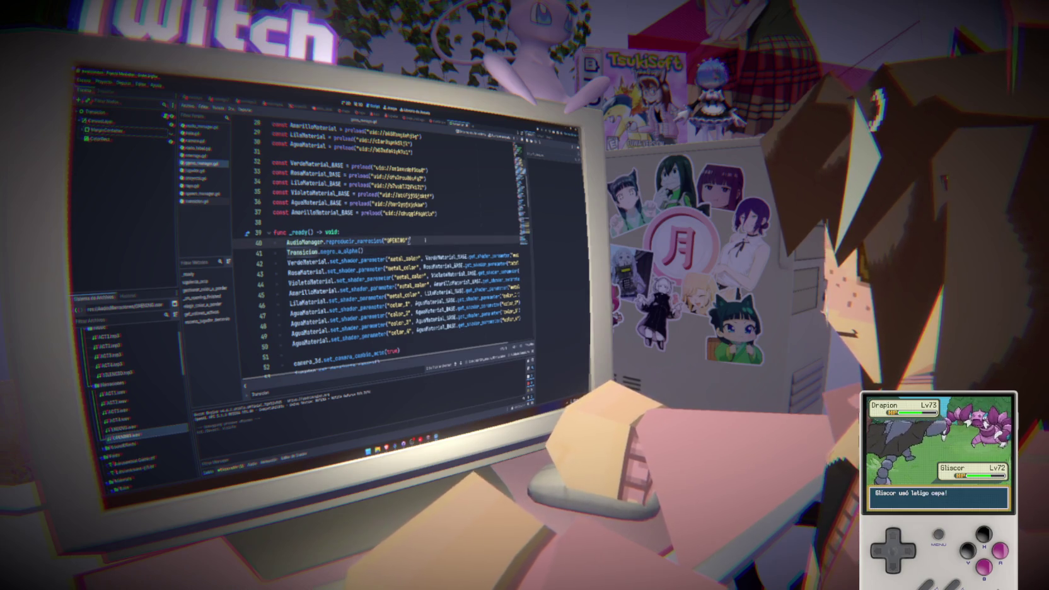
pyautogui.press('Return')
pyautogui.write('Audio')
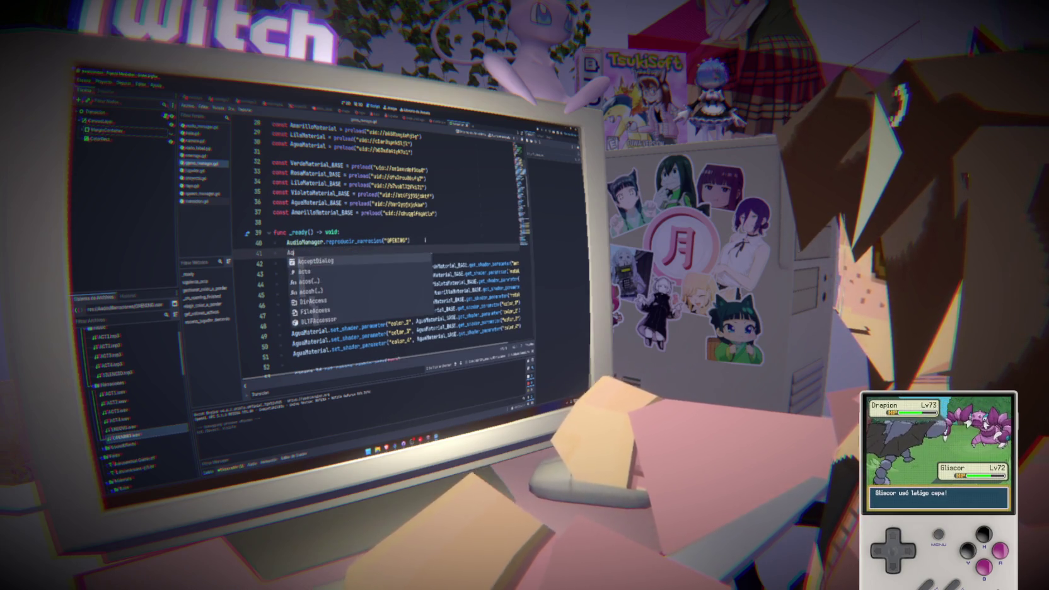
pyautogui.press('Return')
pyautogui.write('.')
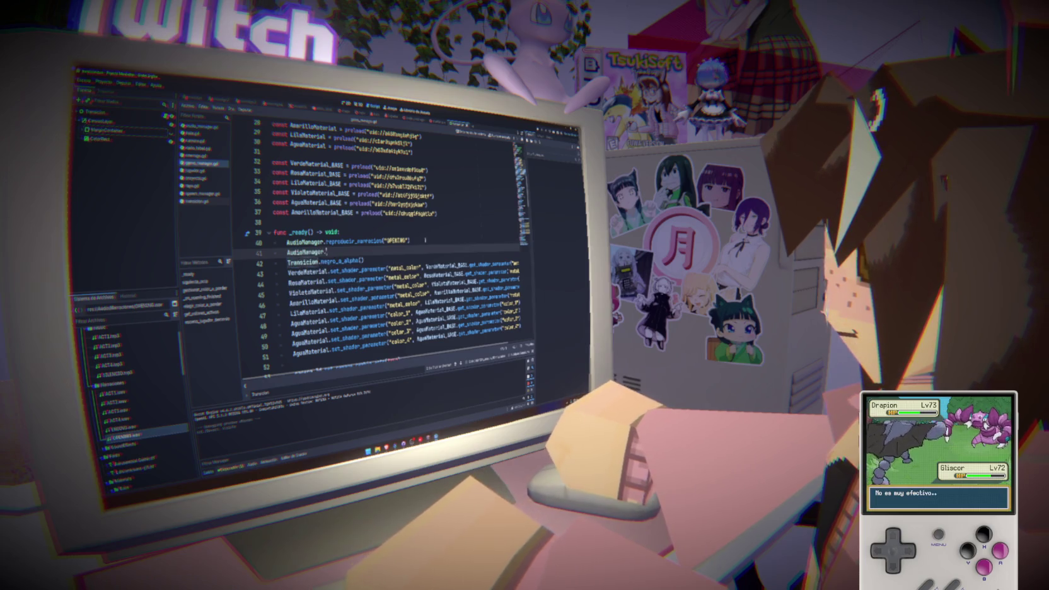
pyautogui.write('repooducir_m')
pyautogui.press('Return')
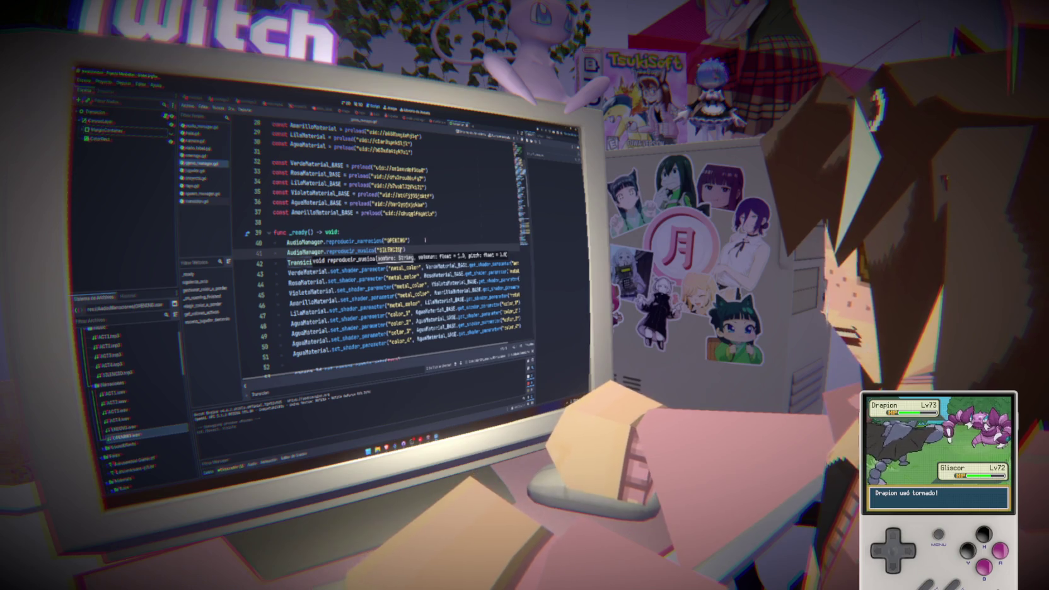
pyautogui.click(425, 240)
pyautogui.press('F5')
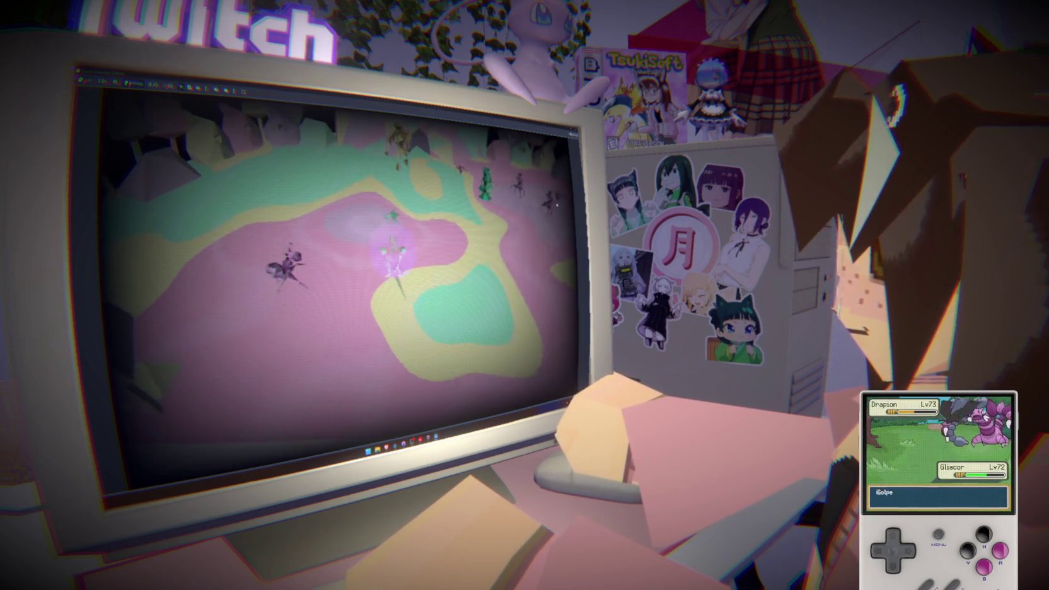
# - Close the test run and review reproducir_narracion and its nombre argument in audio_manager.gd
pyautogui.hotkey('alt', 'Tab')
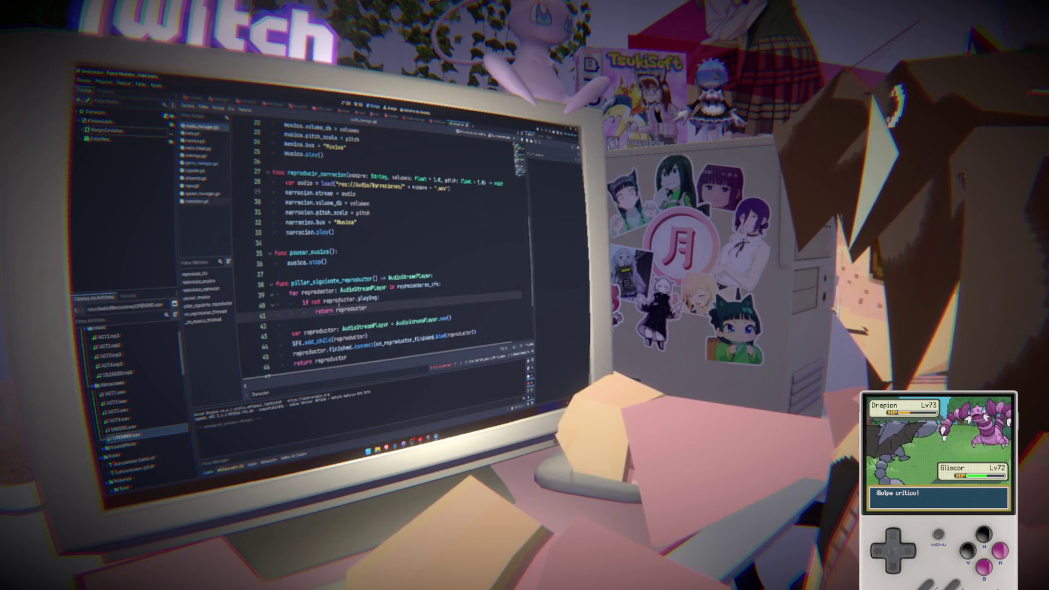
pyautogui.doubleClick(419, 187)
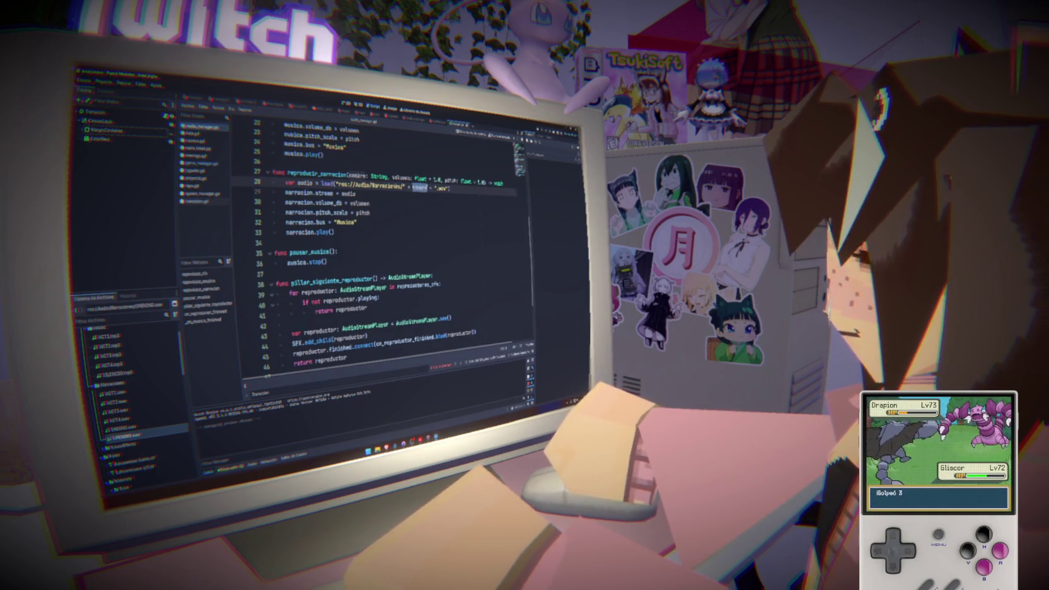
pyautogui.doubleClick(317, 174)
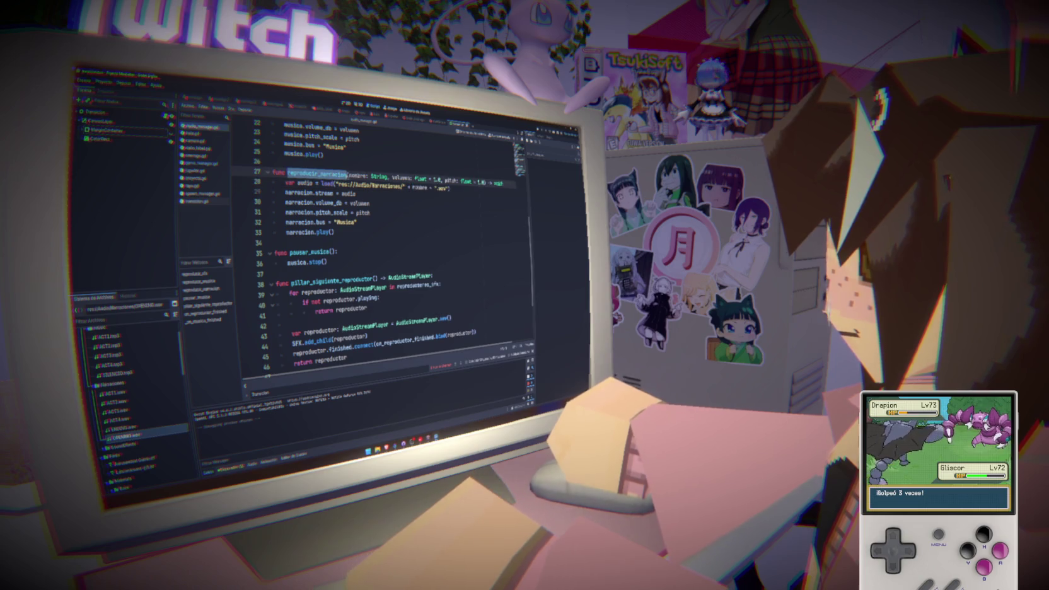
pyautogui.click(201, 163)
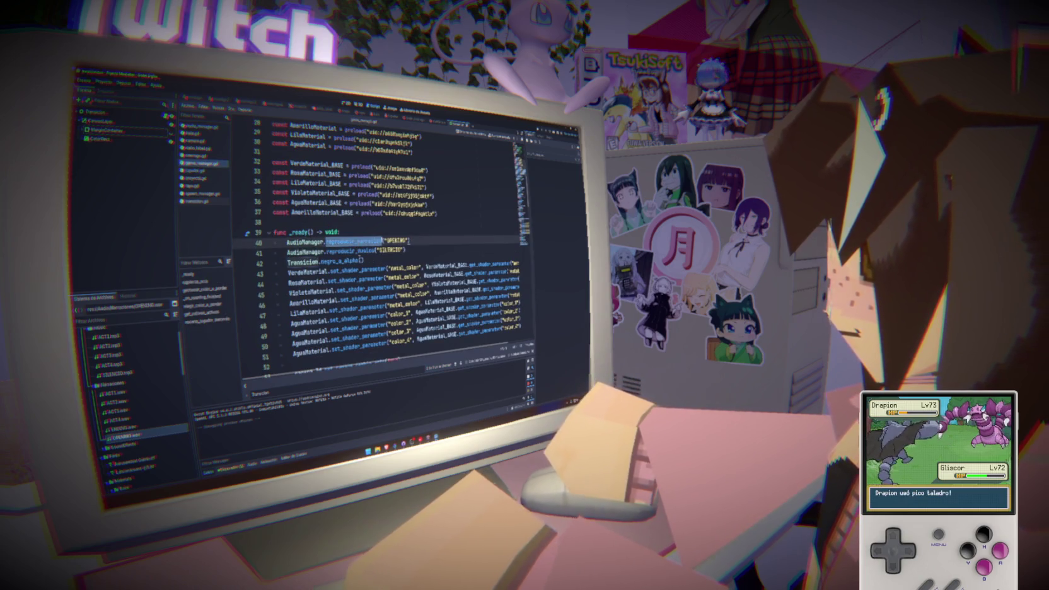
pyautogui.scroll(-10, 360, 249)
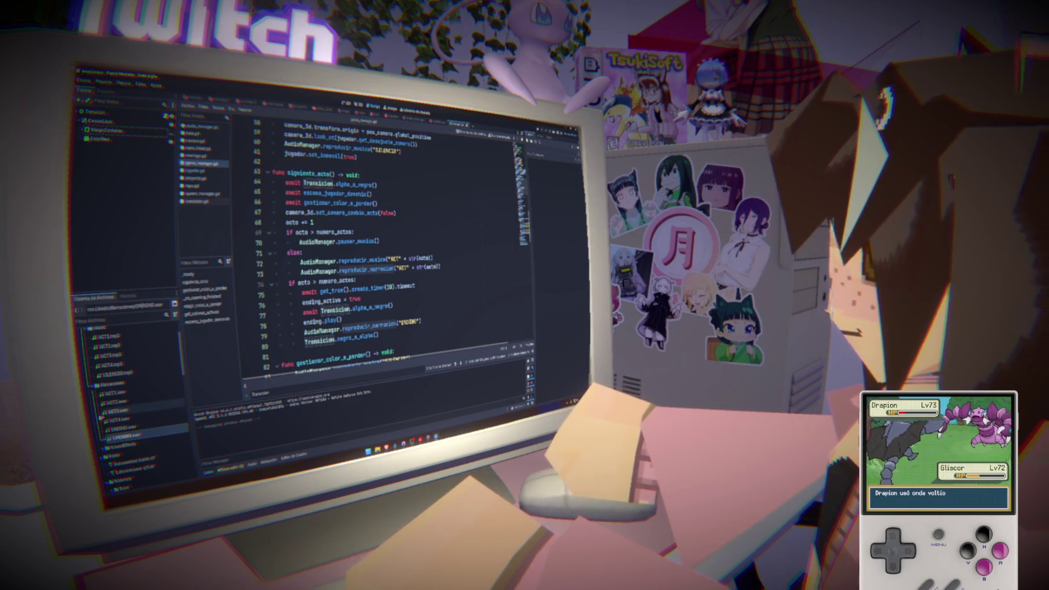
pyautogui.click(117, 392)
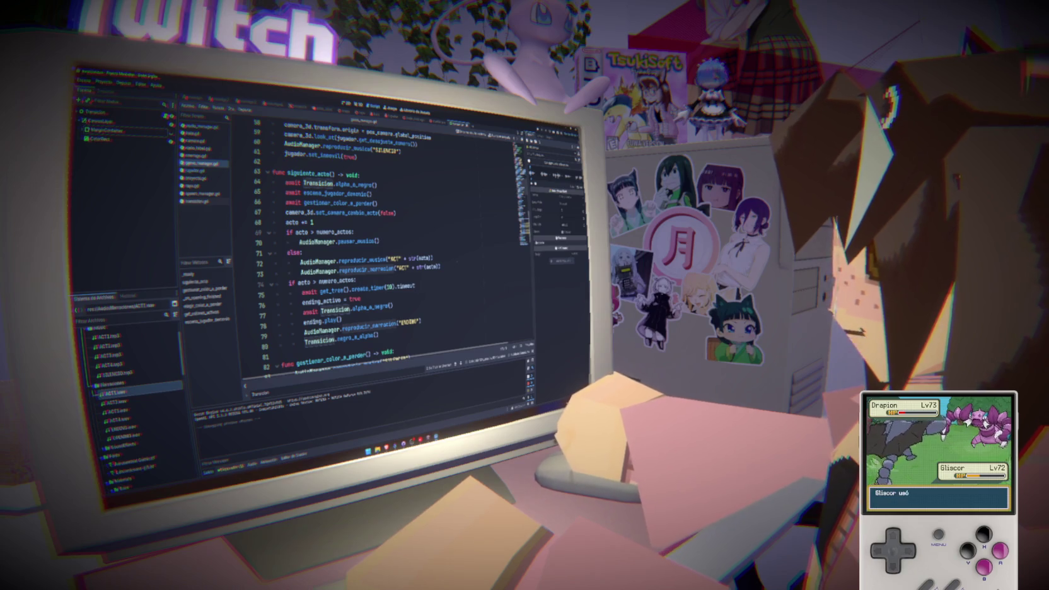
pyautogui.click(456, 266)
pyautogui.scroll(-2, 455, 270)
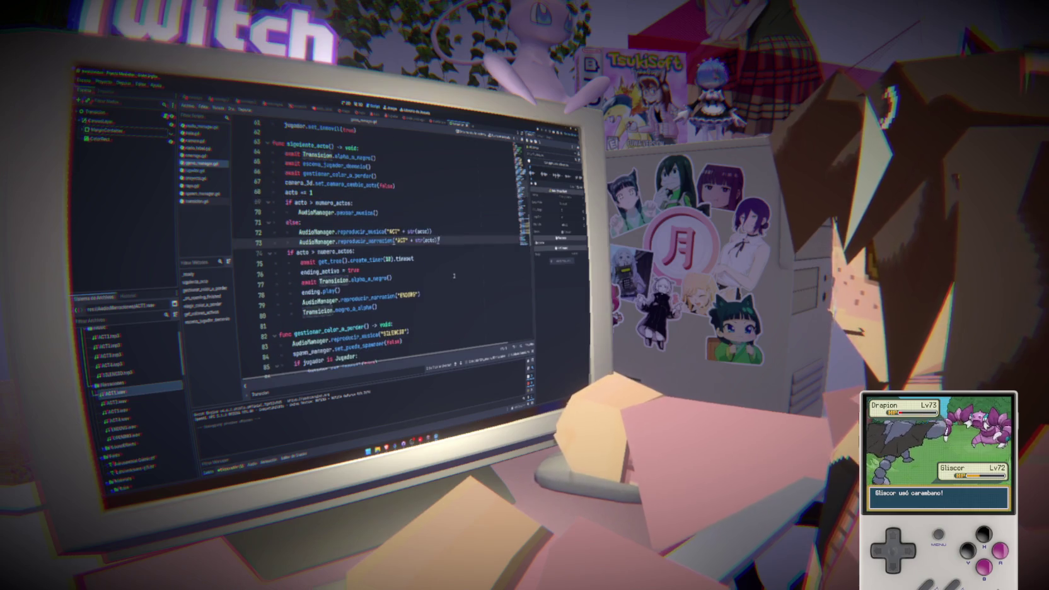
pyautogui.doubleClick(364, 241)
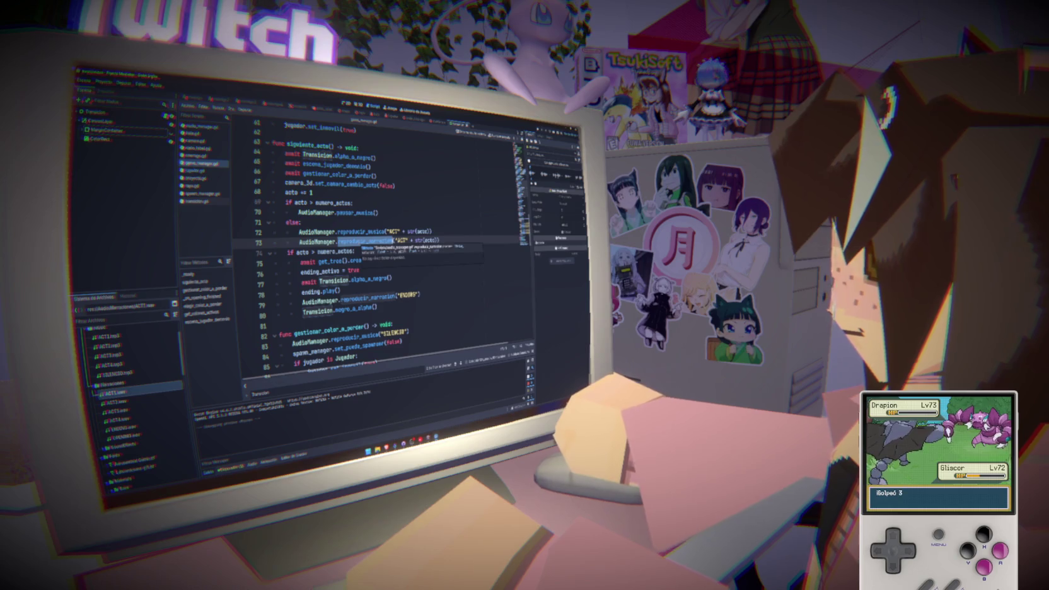
pyautogui.moveTo(365, 242)
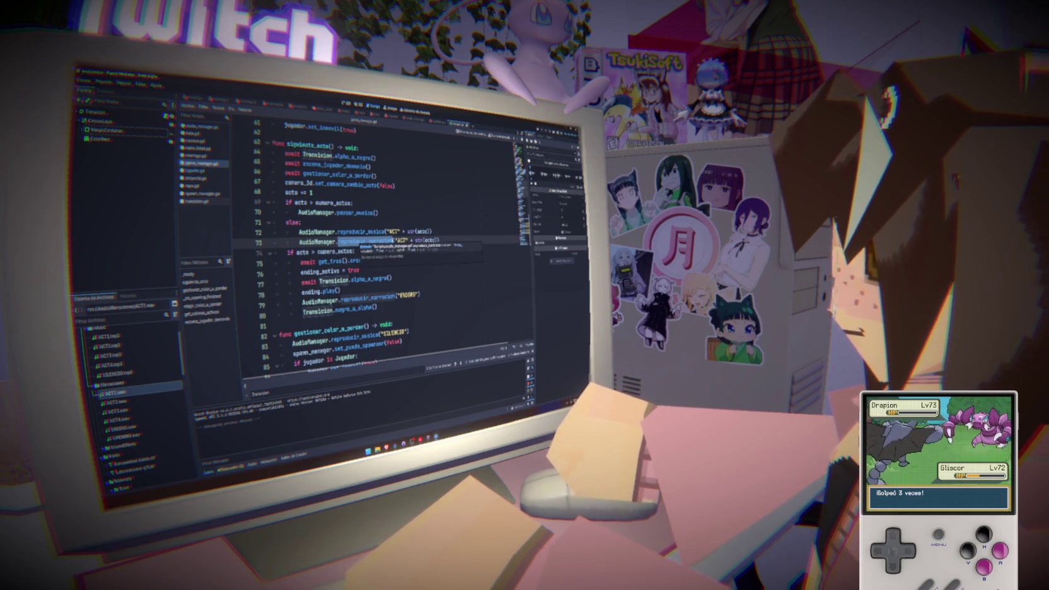
pyautogui.moveTo(364, 307)
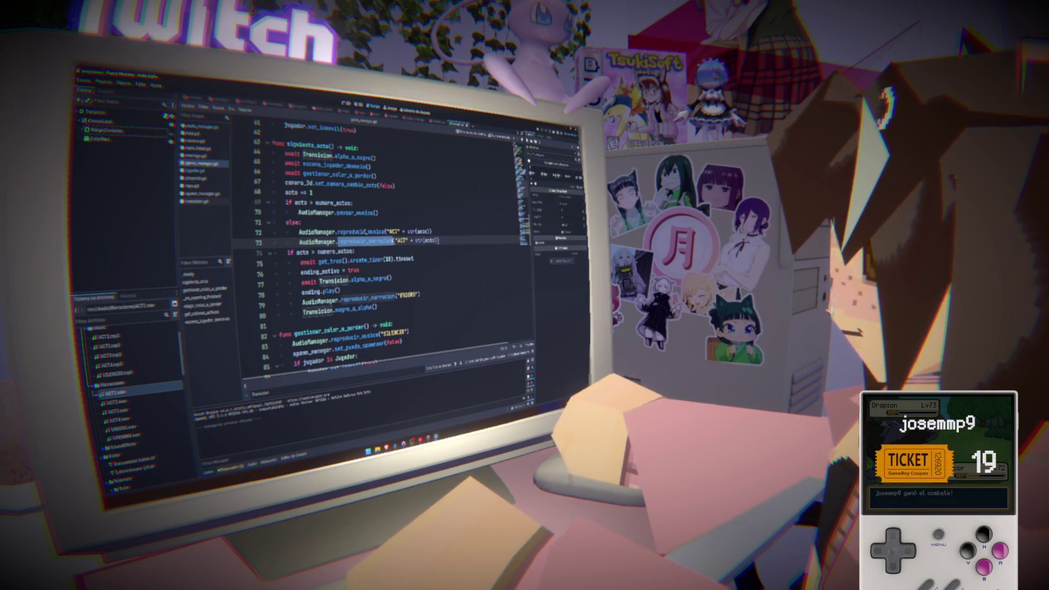
pyautogui.moveTo(430, 232)
pyautogui.mouseDown()
pyautogui.moveTo(273, 222)
pyautogui.moveTo(273, 232)
pyautogui.mouseUp()
pyautogui.doubleClick(364, 242)
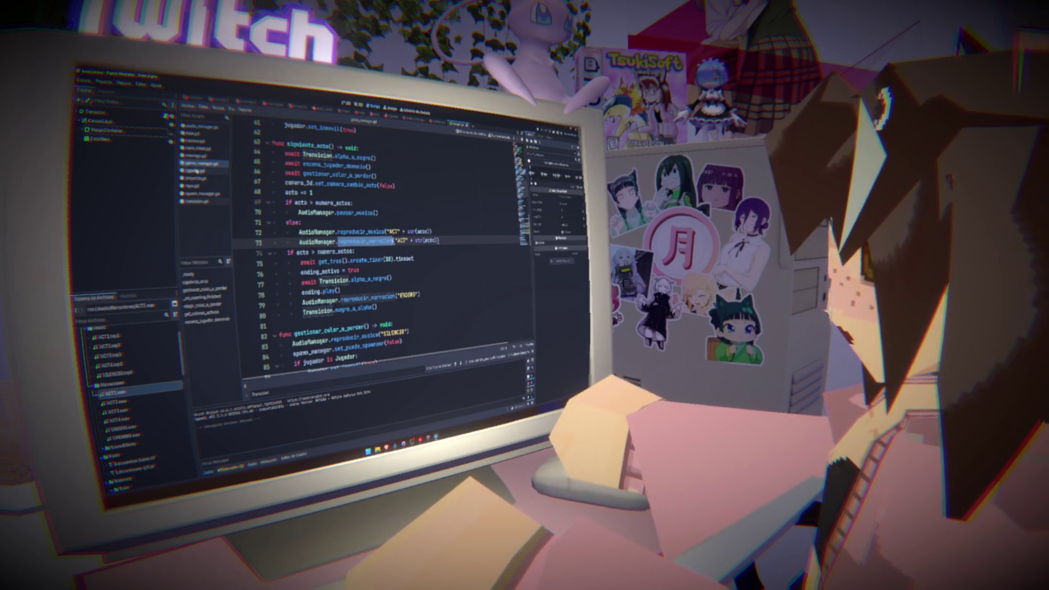
pyautogui.click(208, 126)
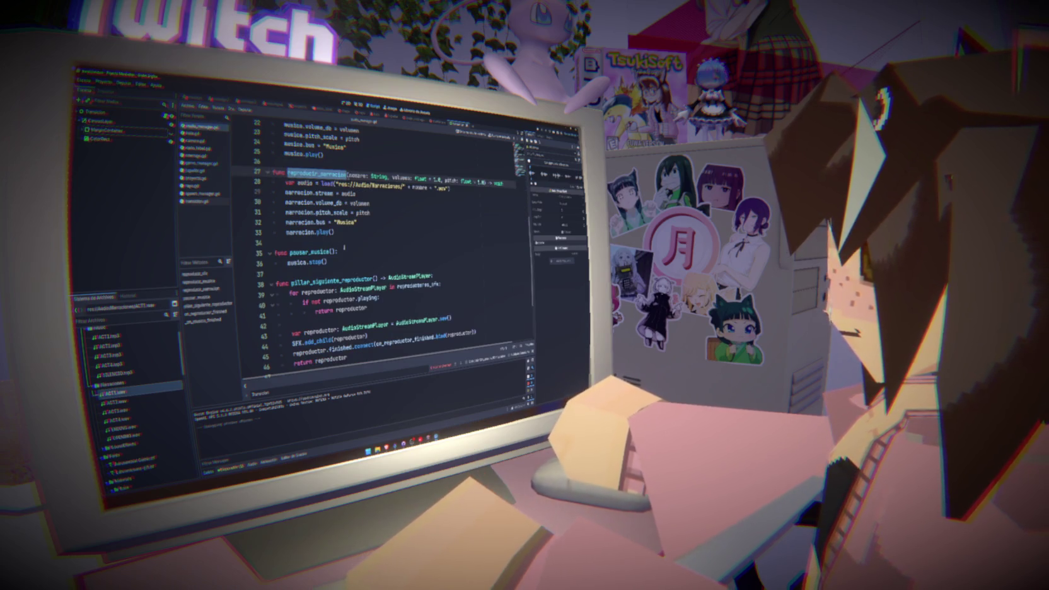
# - Change the narracion bus from "Musica" to "Narracion" and test-run the game
pyautogui.doubleClick(345, 222)
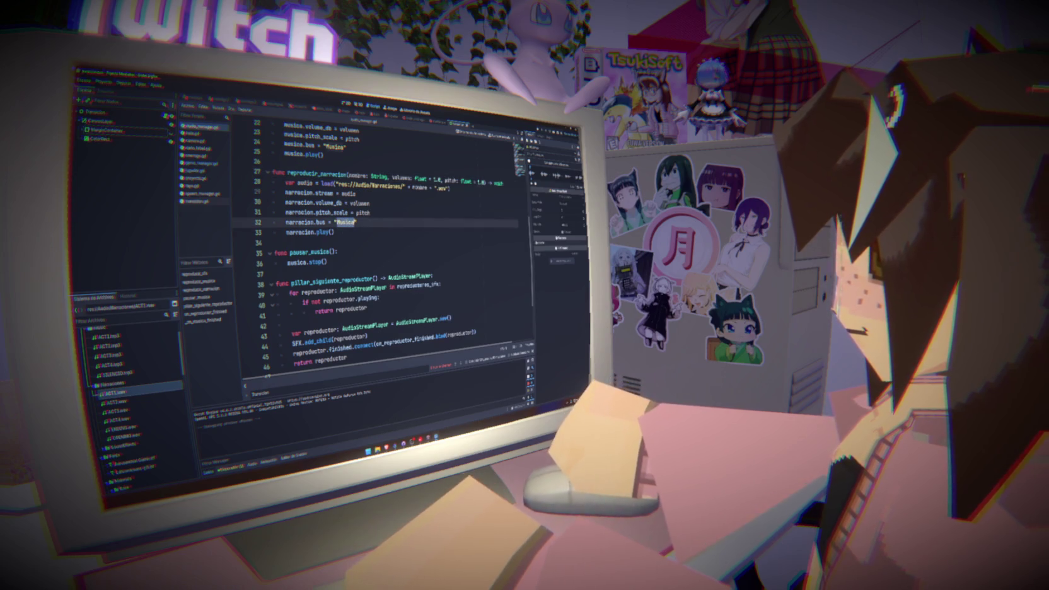
pyautogui.write('nARRACION')
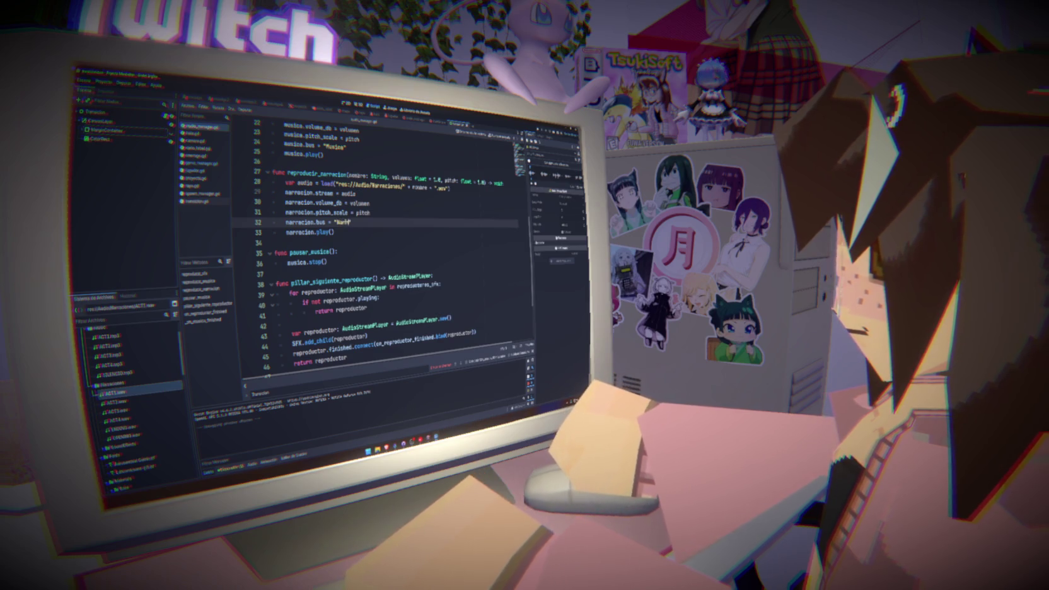
pyautogui.write('n')
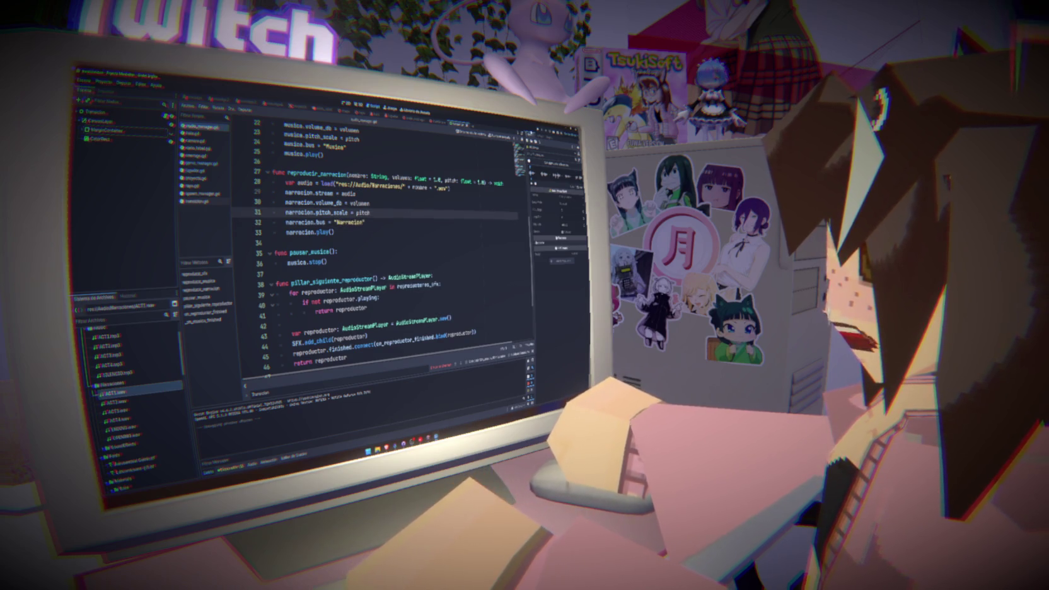
pyautogui.press('F5')
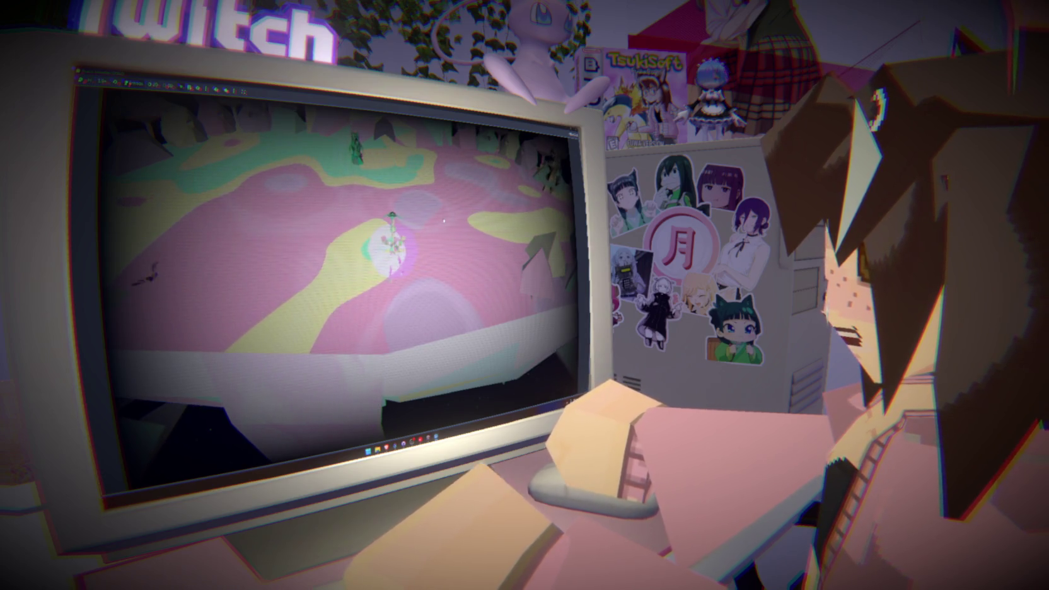
pyautogui.press('F8')
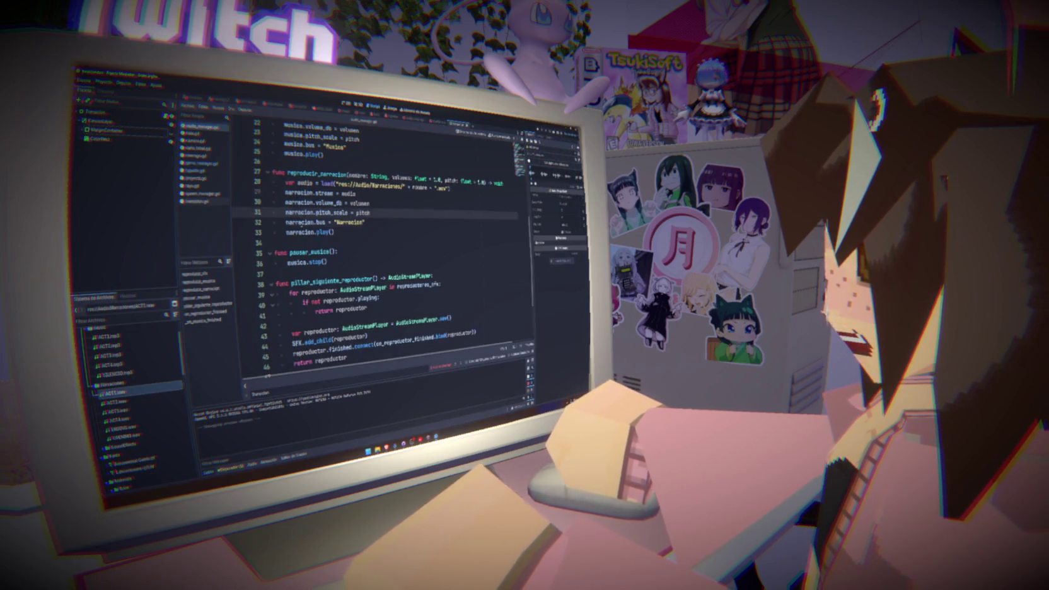
# - Check the Narracion bus in the Audio bus layout, then return to game_manager.gd
pyautogui.doubleClick(350, 222)
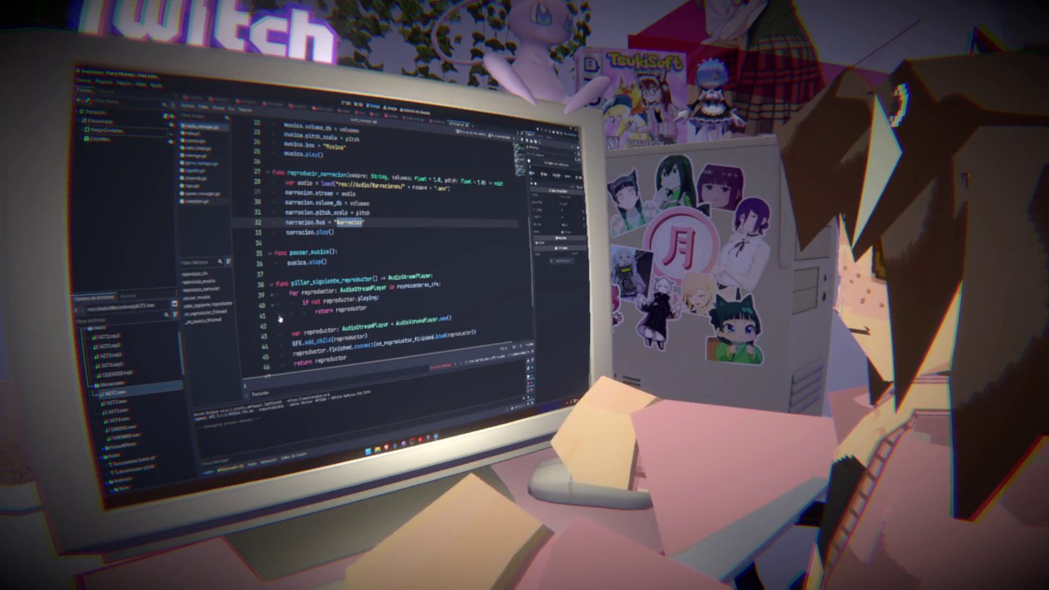
pyautogui.click(251, 464)
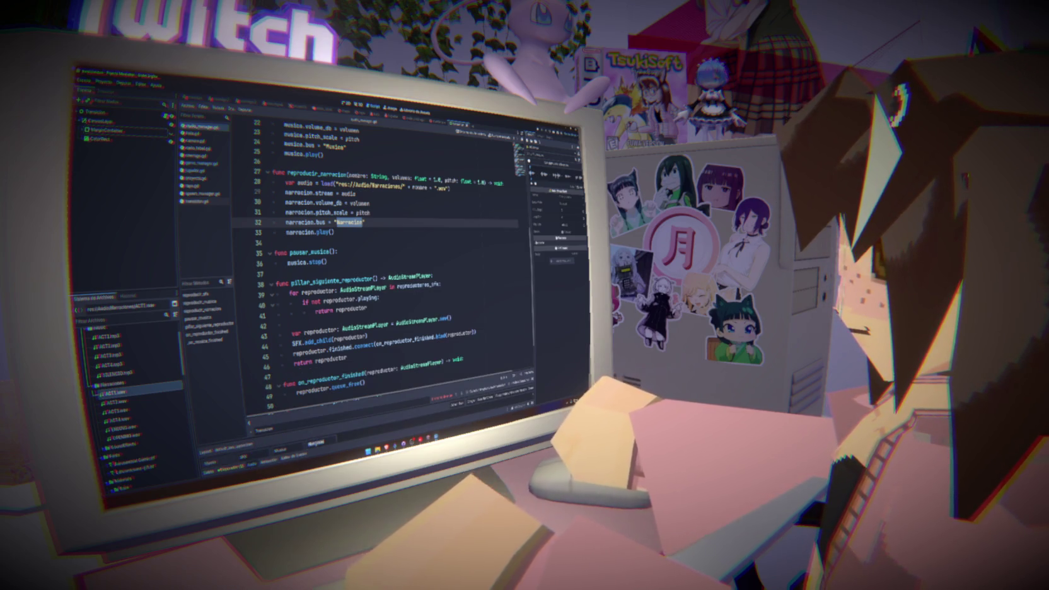
pyautogui.click(372, 222)
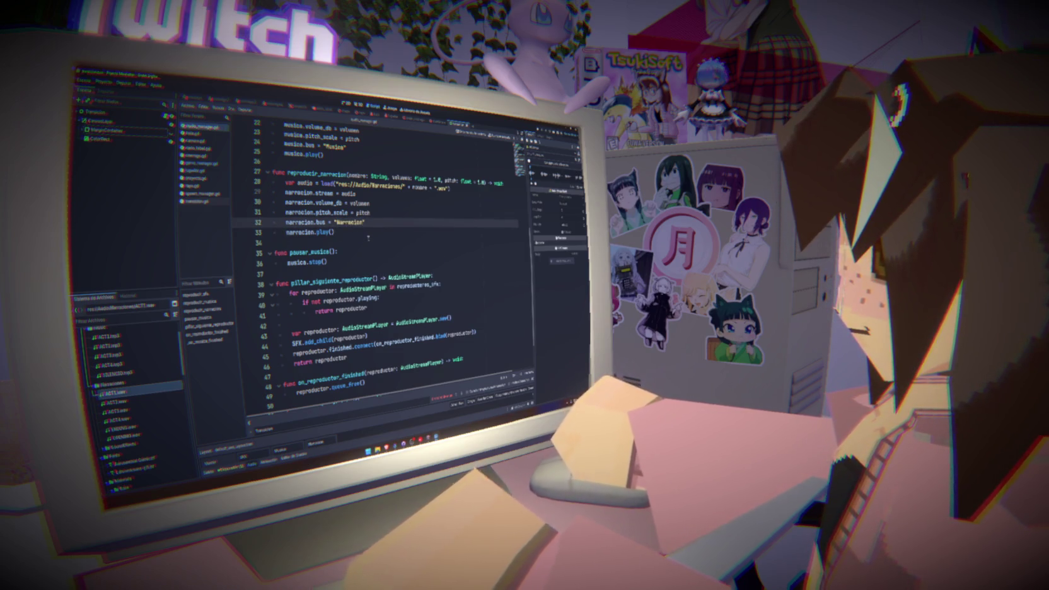
pyautogui.click(200, 164)
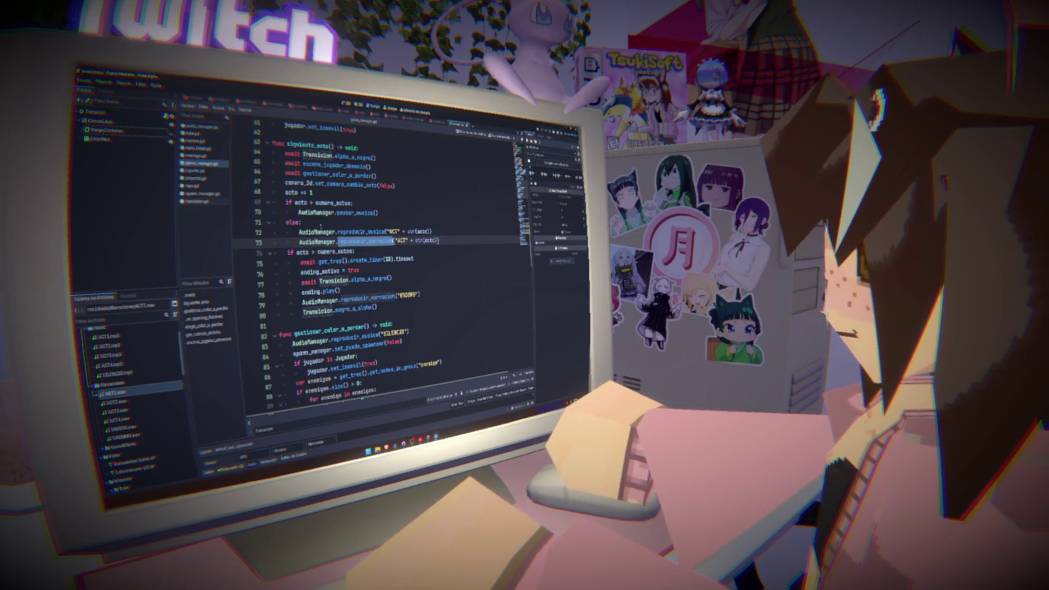
# - Review the act logic in siguiente_acto and the SILENCIO music call in _ready
pyautogui.click(302, 206)
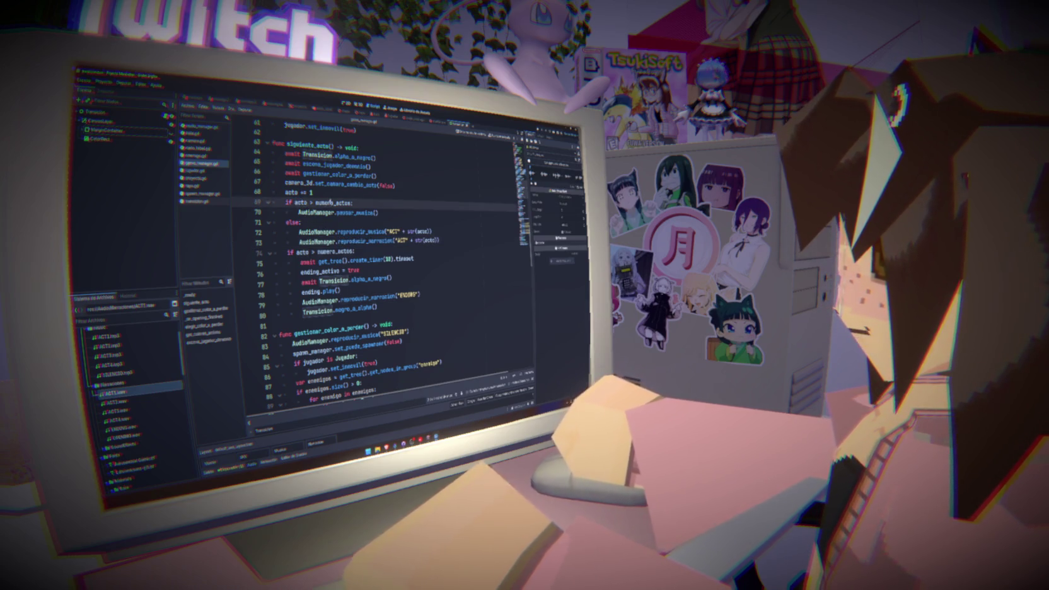
pyautogui.doubleClick(333, 202)
pyautogui.doubleClick(300, 202)
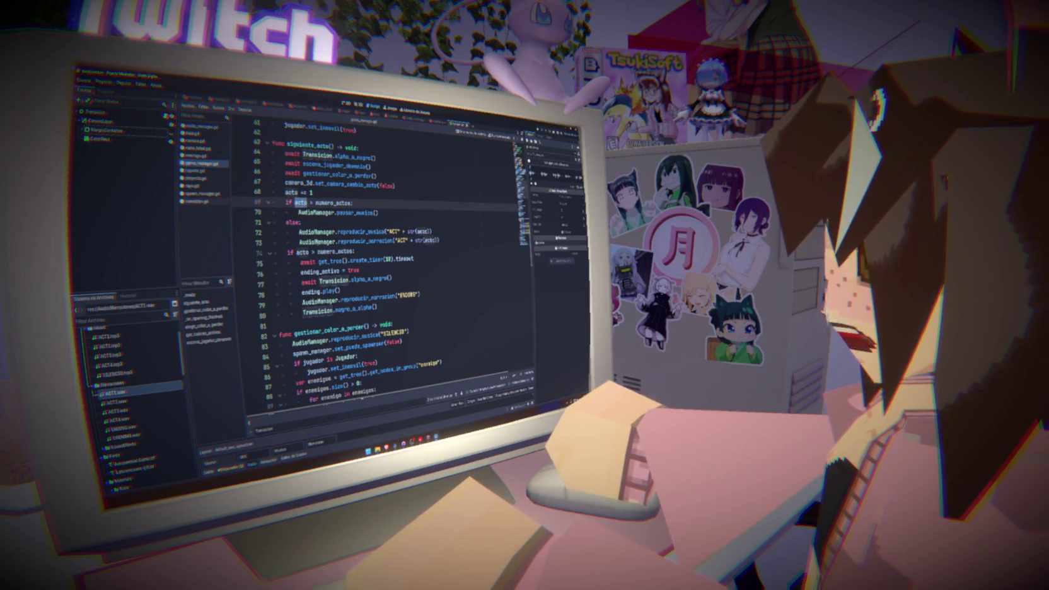
pyautogui.moveTo(298, 232)
pyautogui.mouseDown()
pyautogui.moveTo(404, 259)
pyautogui.moveTo(439, 241)
pyautogui.mouseUp()
pyautogui.doubleClick(362, 232)
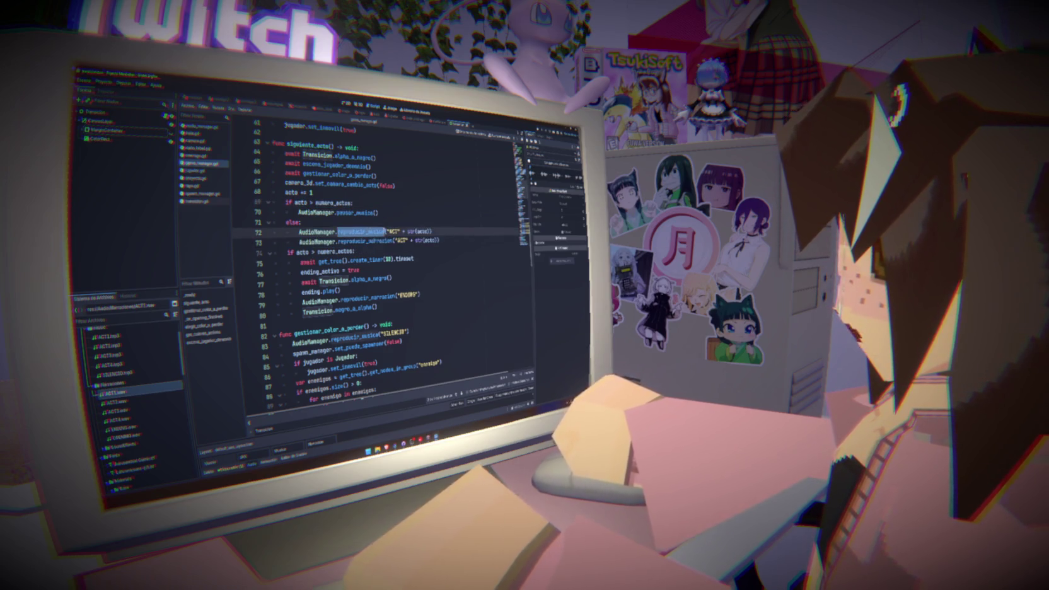
pyautogui.doubleClick(365, 241)
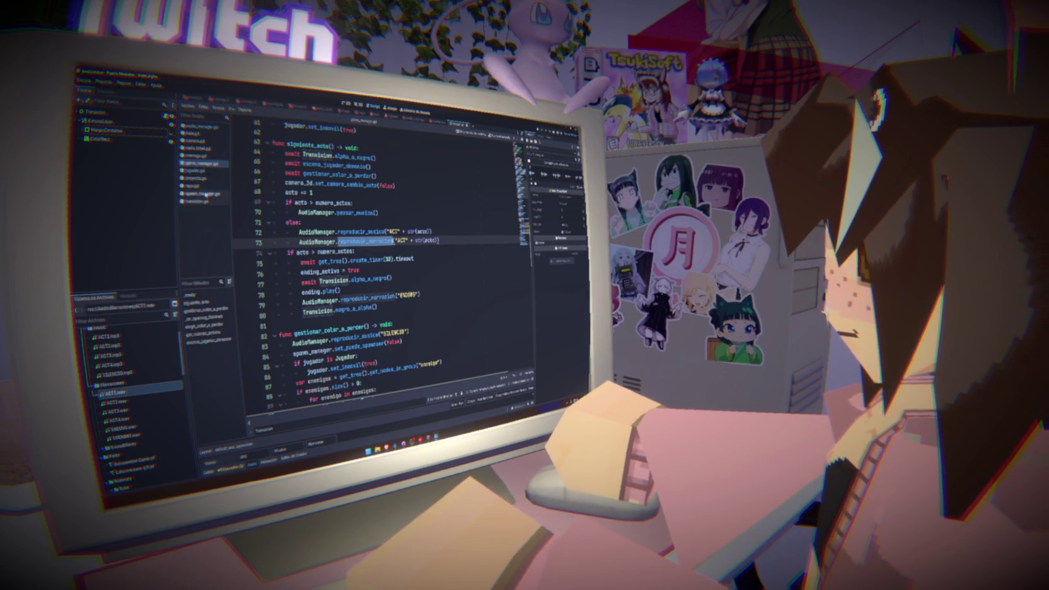
pyautogui.scroll(6, 379, 253)
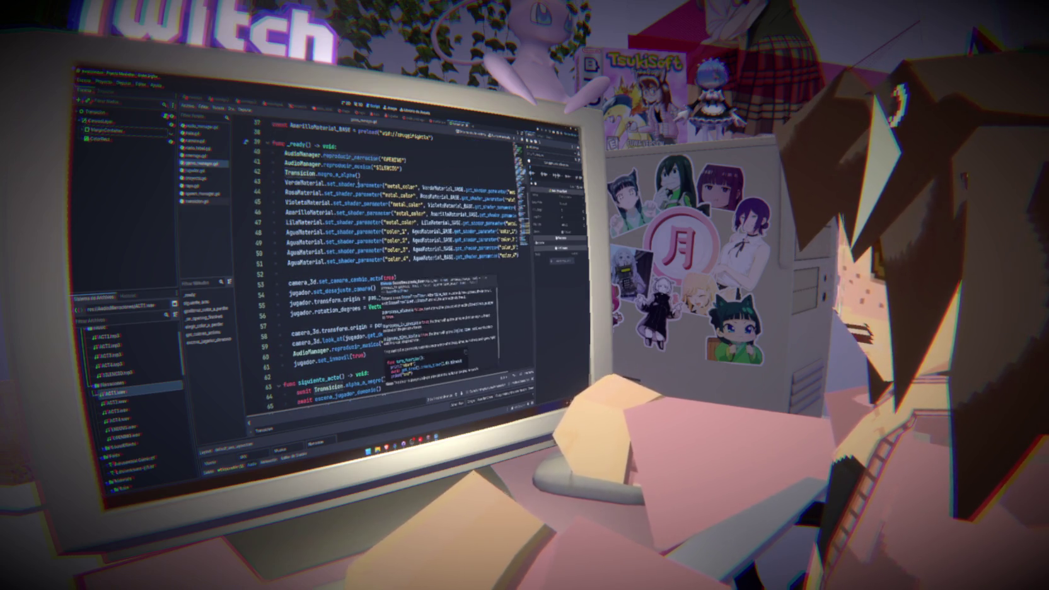
pyautogui.doubleClick(387, 169)
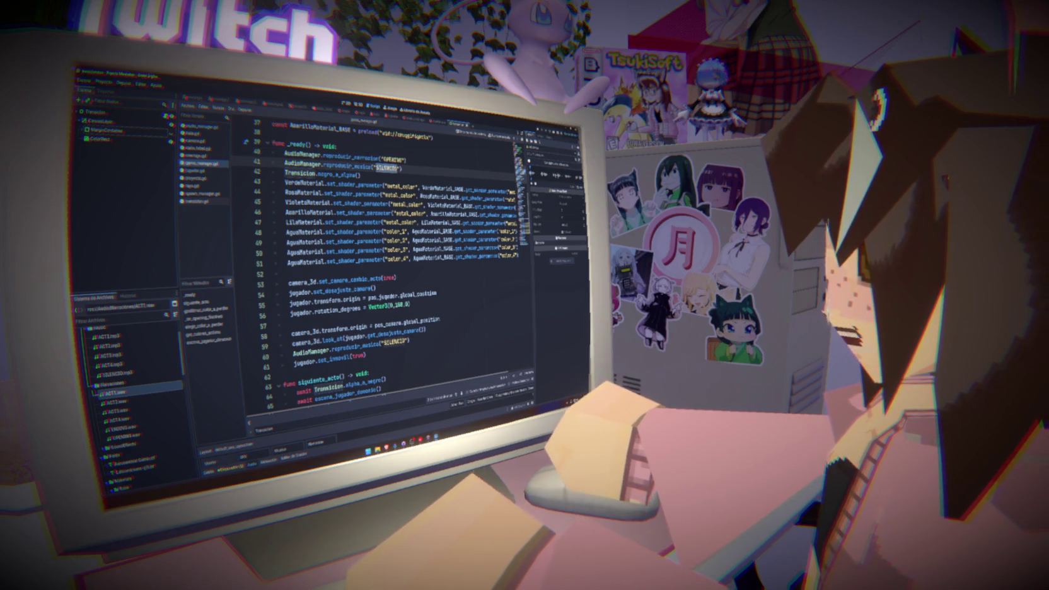
pyautogui.scroll(-10, 397, 183)
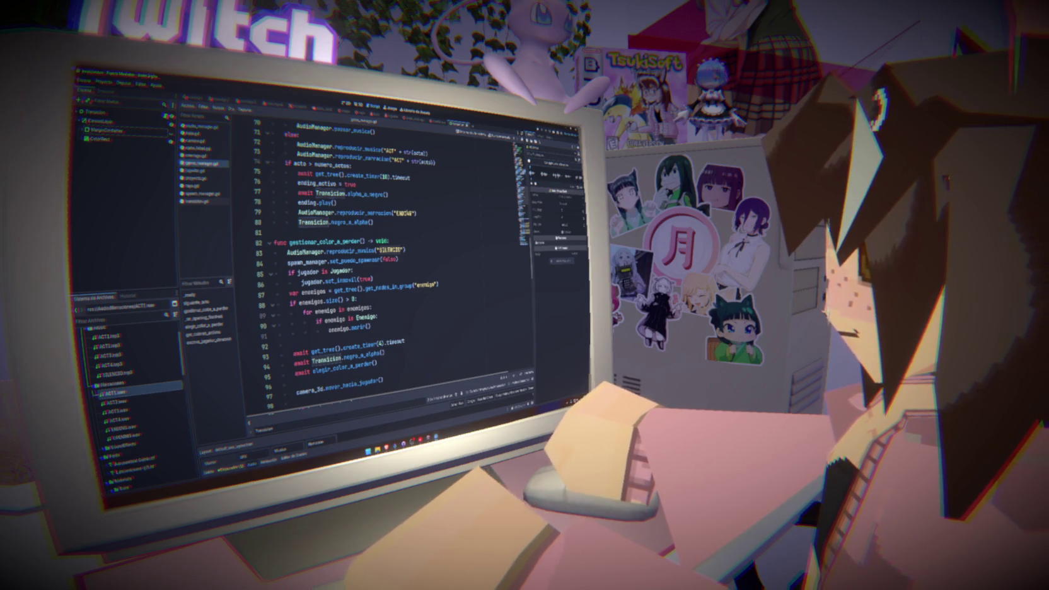
pyautogui.scroll(2, 347, 265)
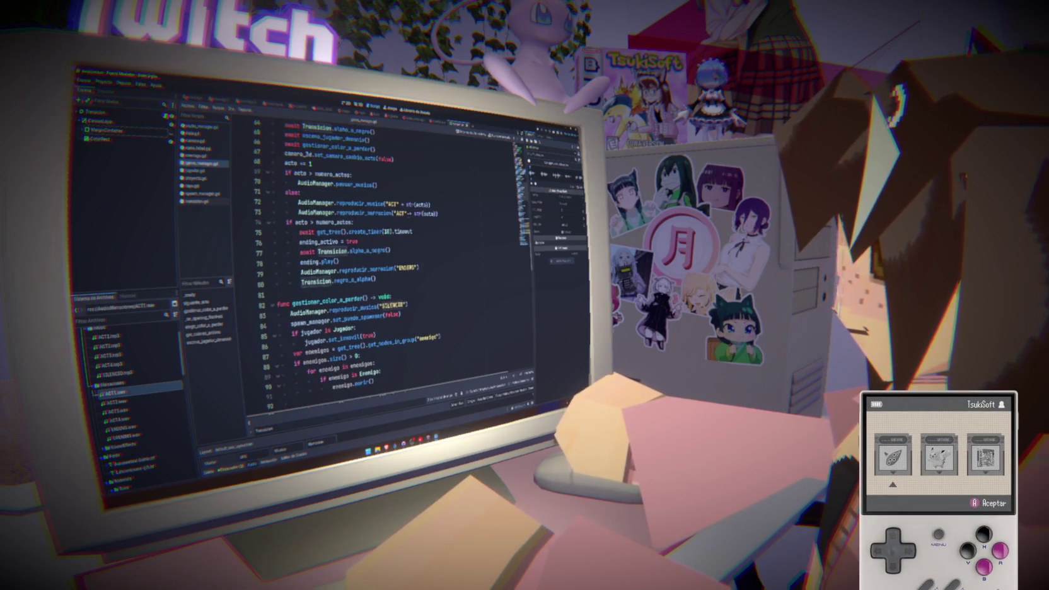
# - Check the ACT narration file names in FileSystem, then return to audio_manager.gd
pyautogui.doubleClick(399, 213)
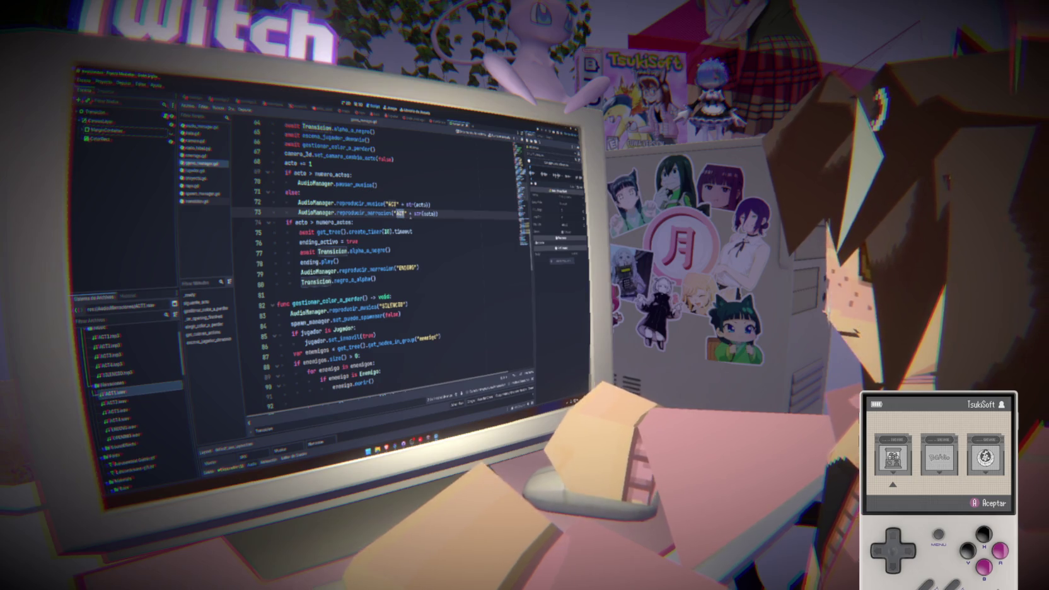
pyautogui.moveTo(133, 396)
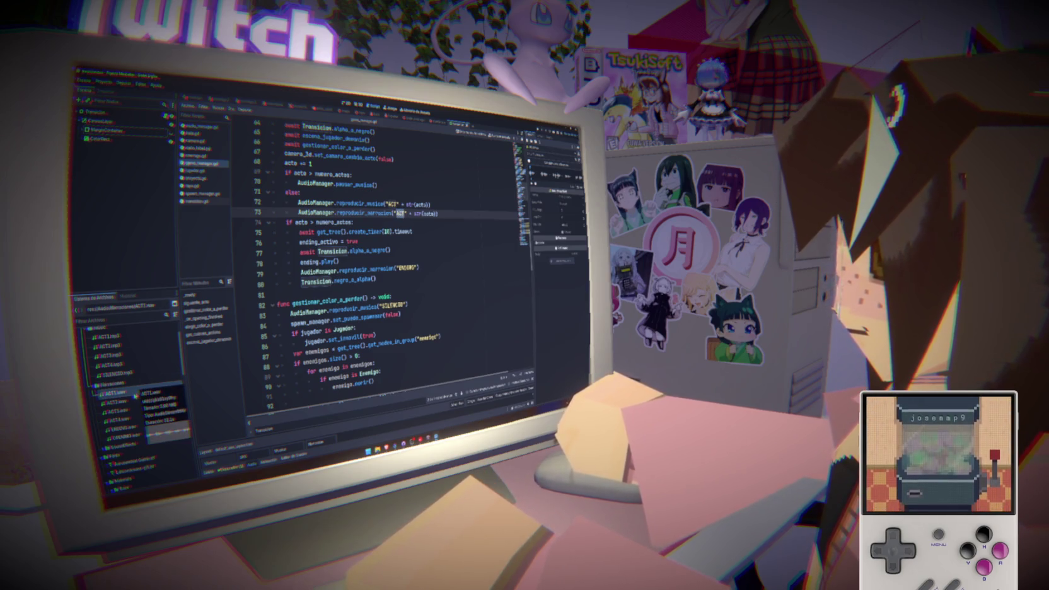
pyautogui.scroll(1, 130, 395)
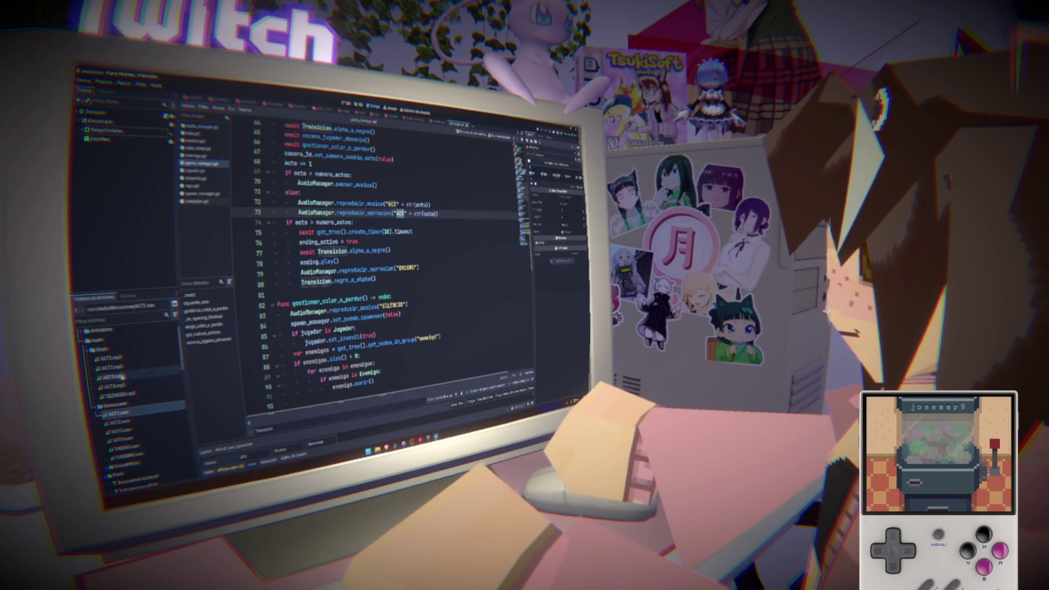
pyautogui.moveTo(128, 367)
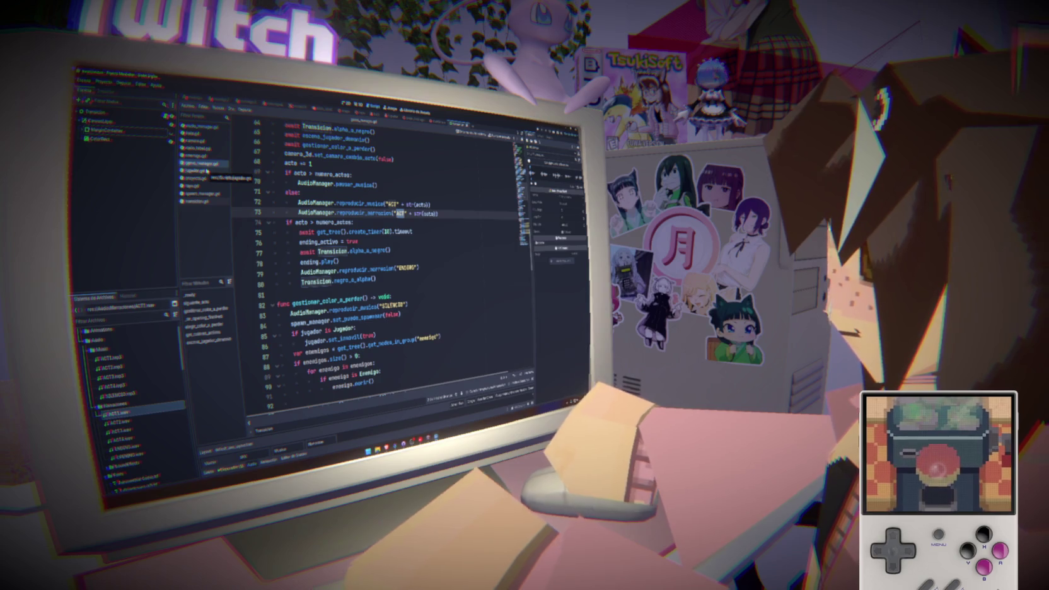
pyautogui.click(200, 127)
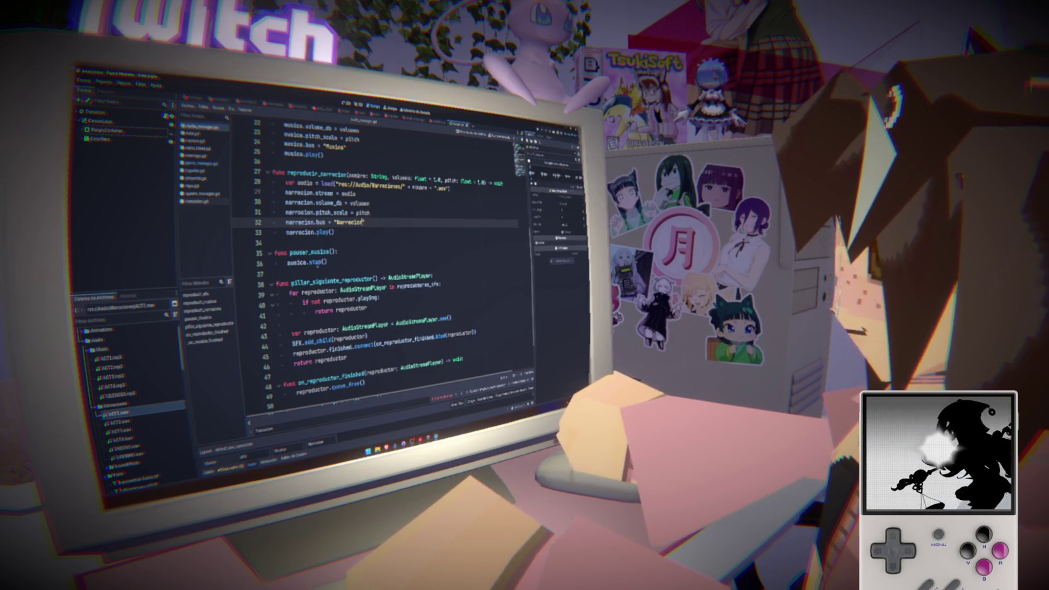
# - Add a trailing slash so the narration path reads res://Audio/Narraciones/ before the clip name
pyautogui.doubleClick(317, 174)
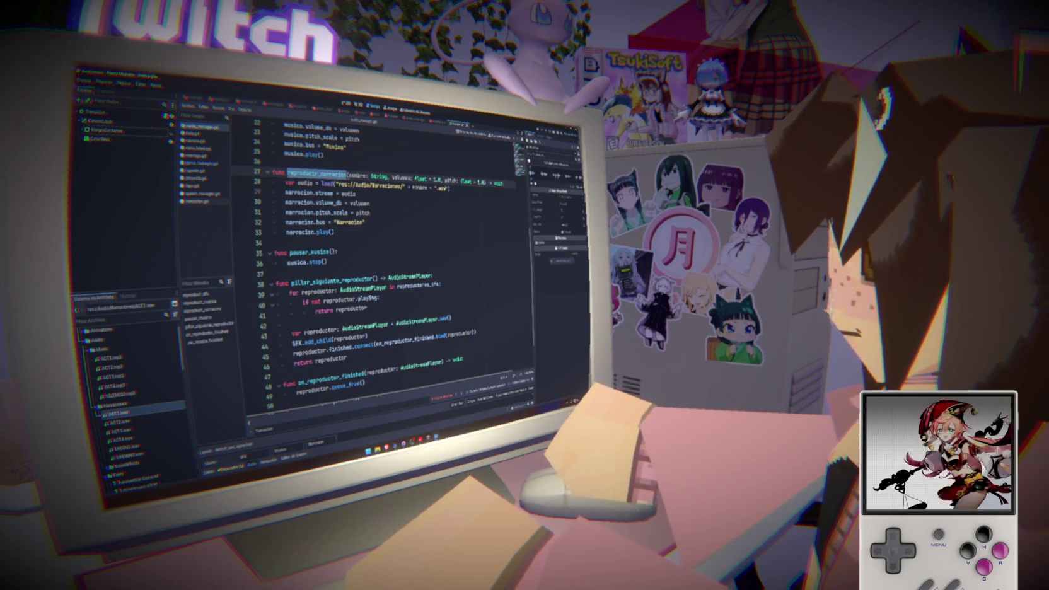
pyautogui.doubleClick(386, 186)
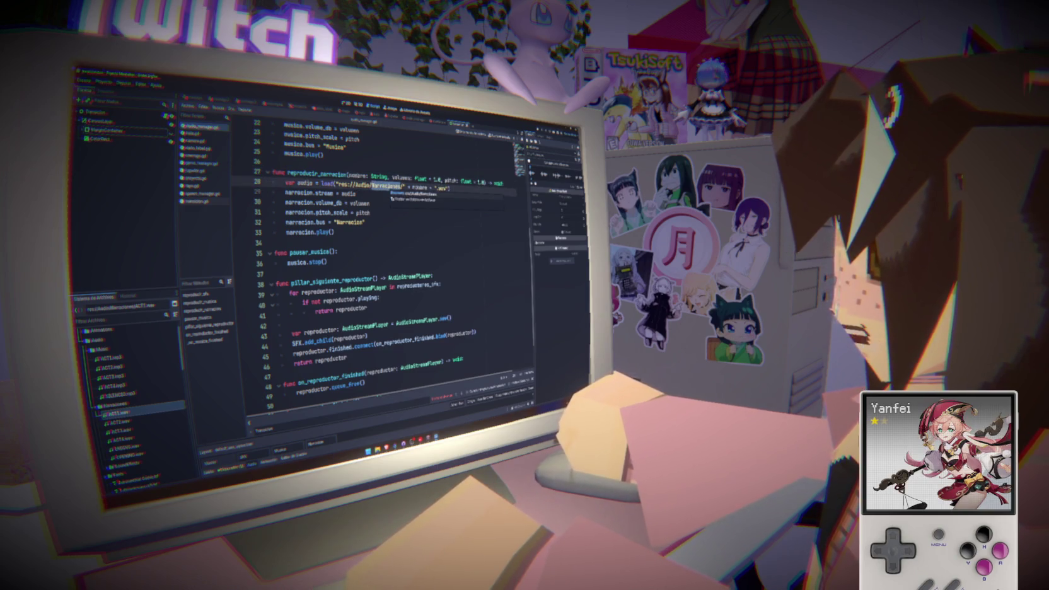
pyautogui.write('/')
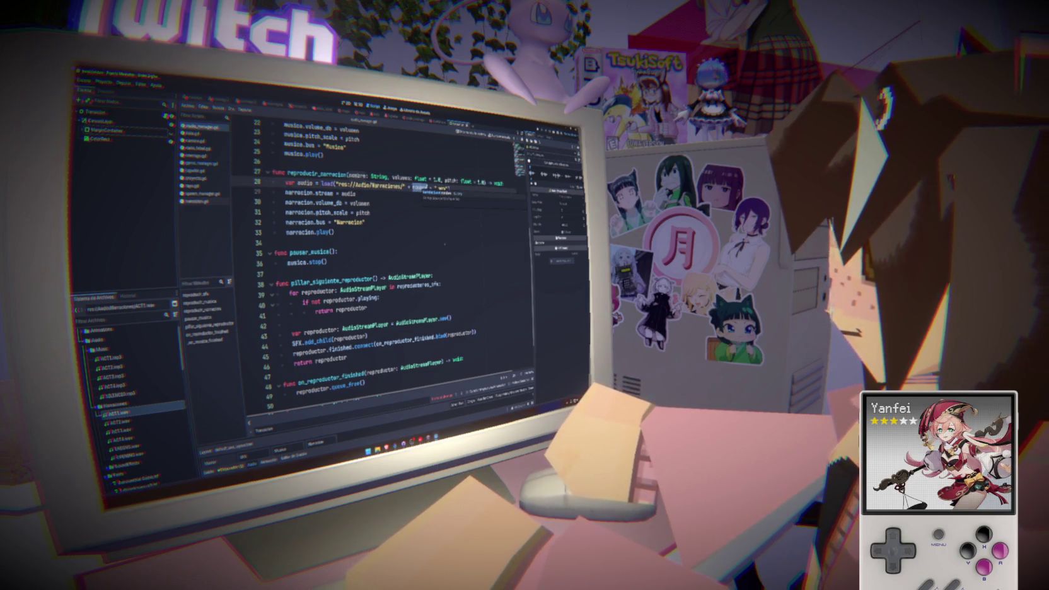
pyautogui.press('Escape')
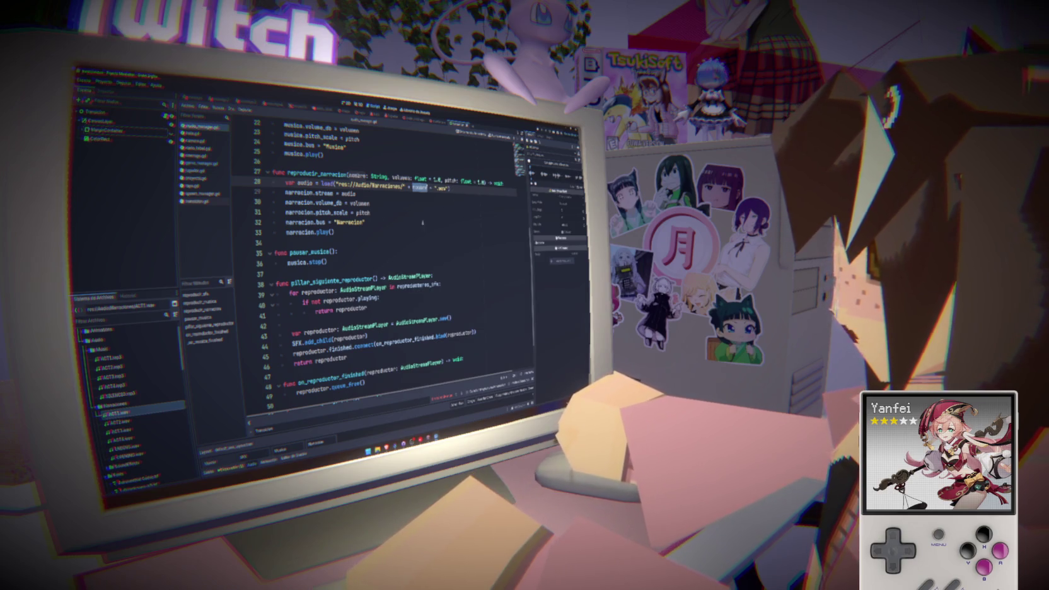
pyautogui.doubleClick(363, 213)
pyautogui.moveTo(318, 203)
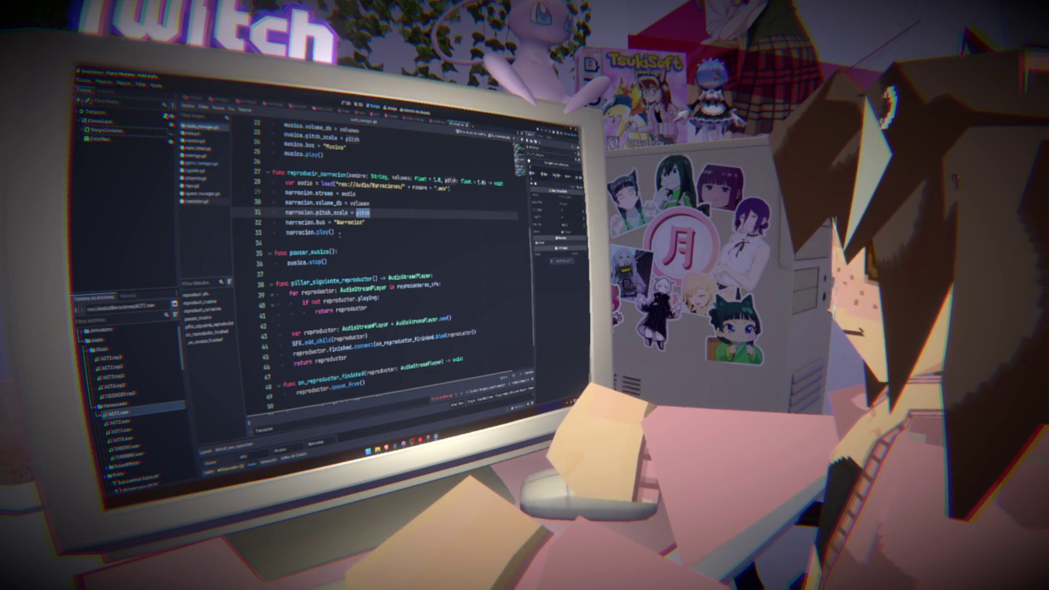
pyautogui.doubleClick(309, 252)
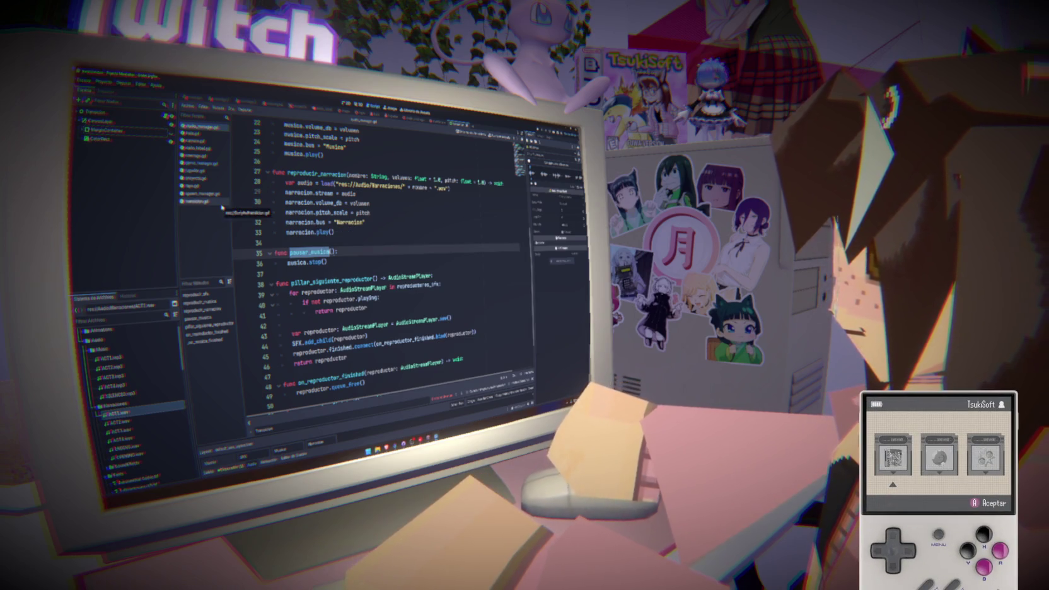
# - In game_manager.gd, review the act narration call on line 73
pyautogui.click(212, 164)
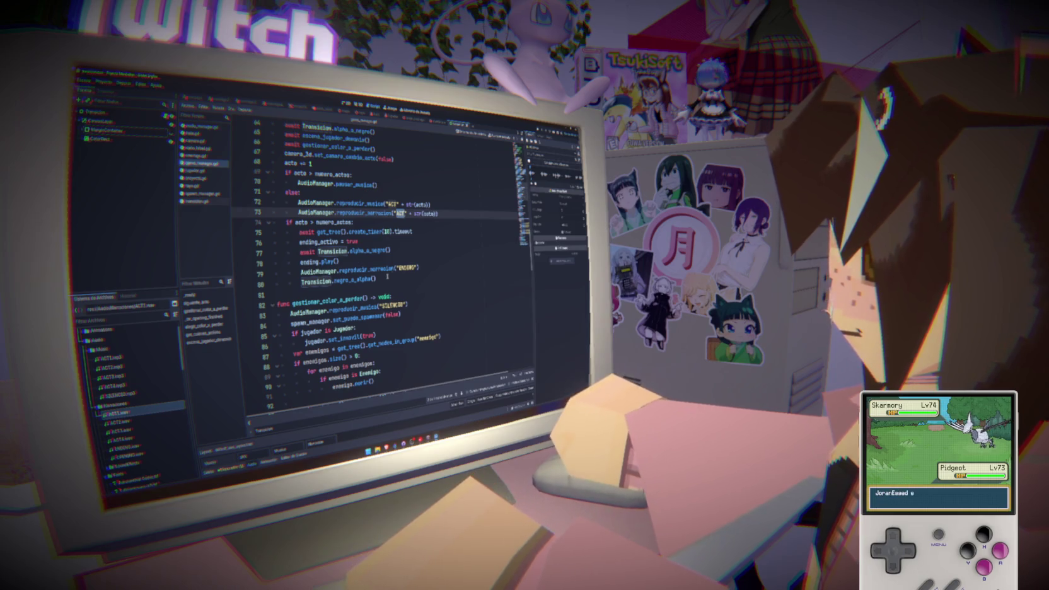
pyautogui.moveTo(438, 213); pyautogui.dragTo(299, 213)
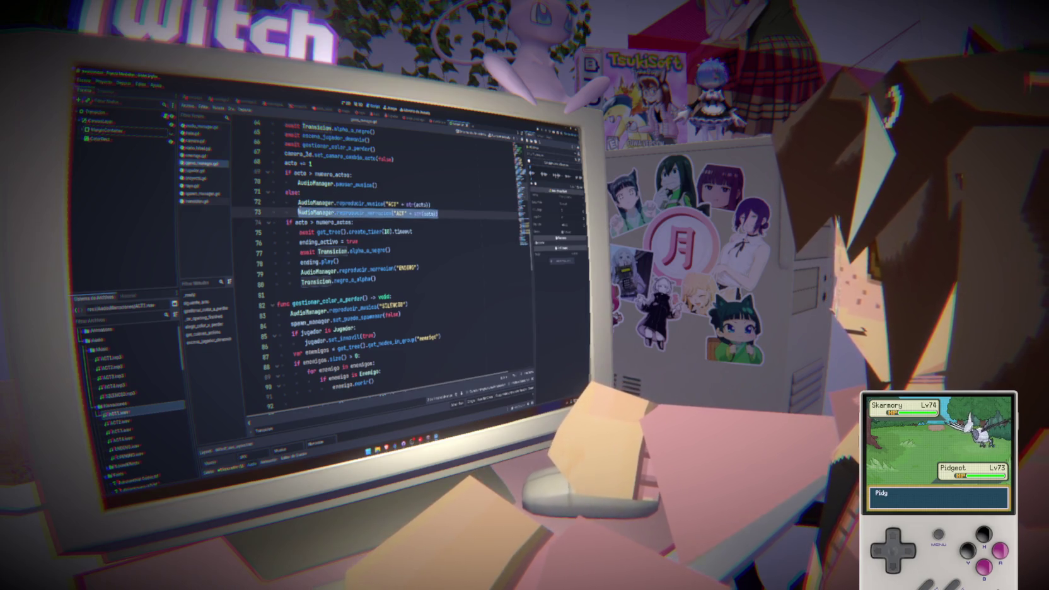
pyautogui.scroll(2, 372, 294)
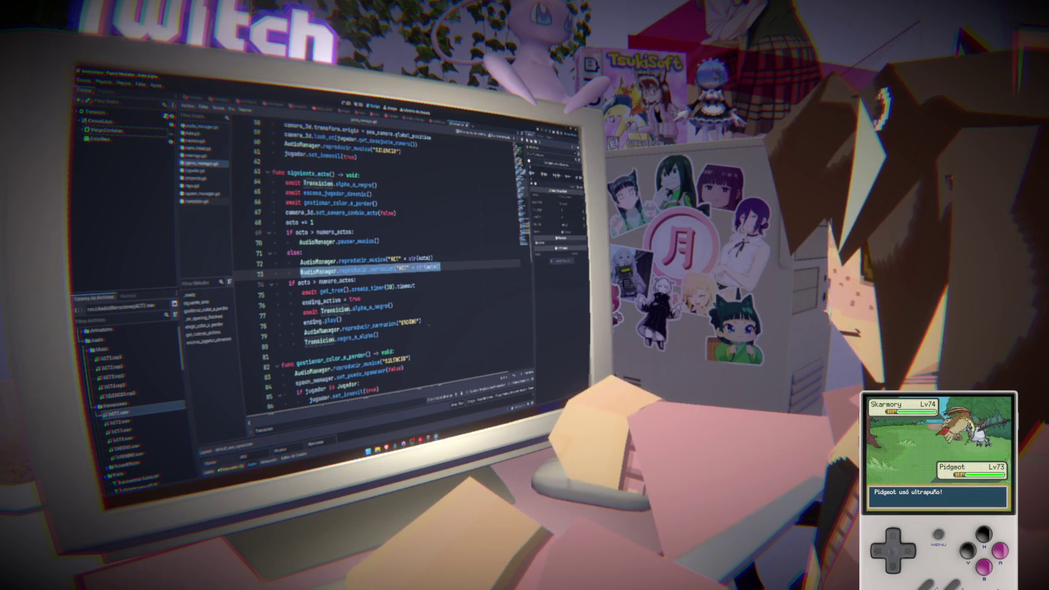
pyautogui.click(421, 289)
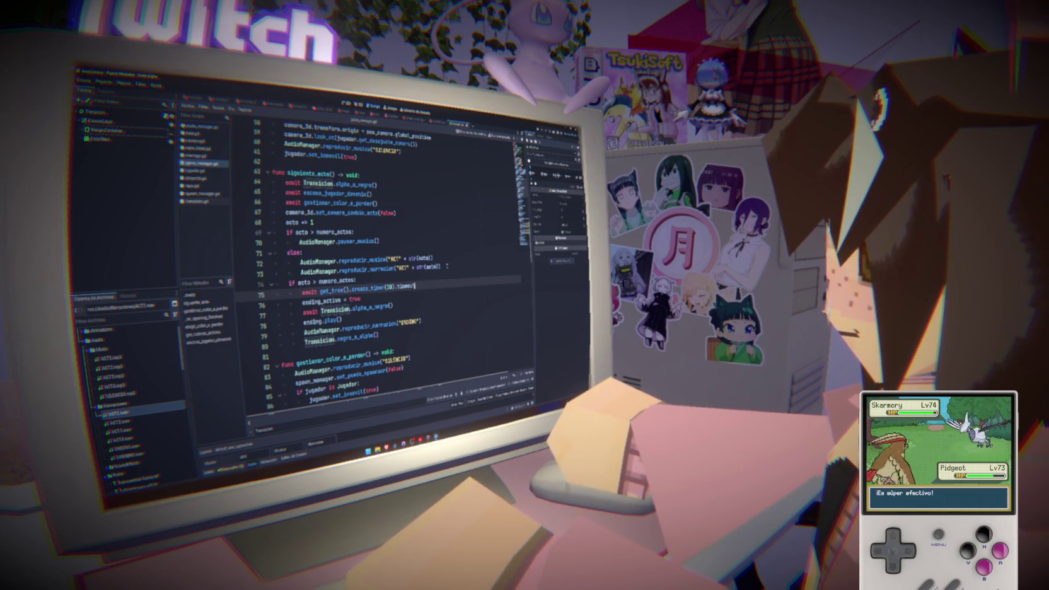
pyautogui.press('Up')
pyautogui.press('Up')
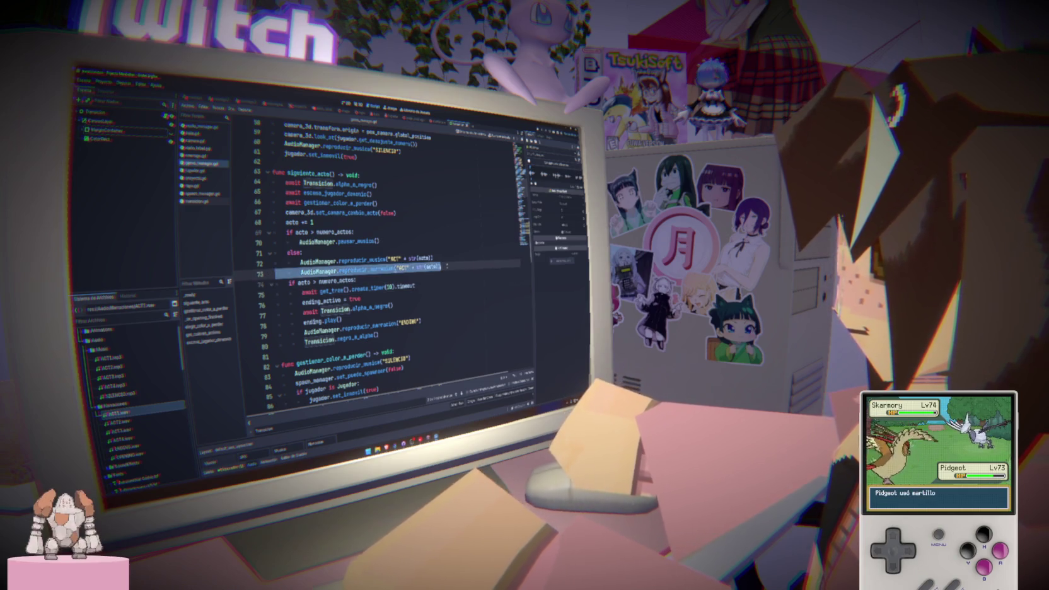
pyautogui.tripleClick(395, 269)
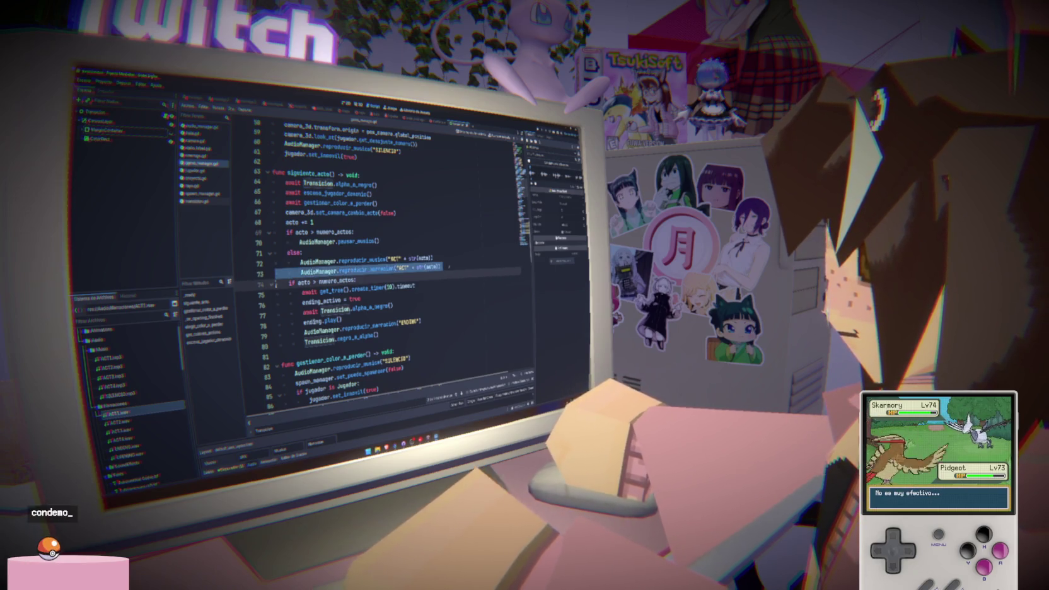
# - Review the SILENCIO music call in _ready and show the audio bus mixer
pyautogui.scroll(8, 379, 265)
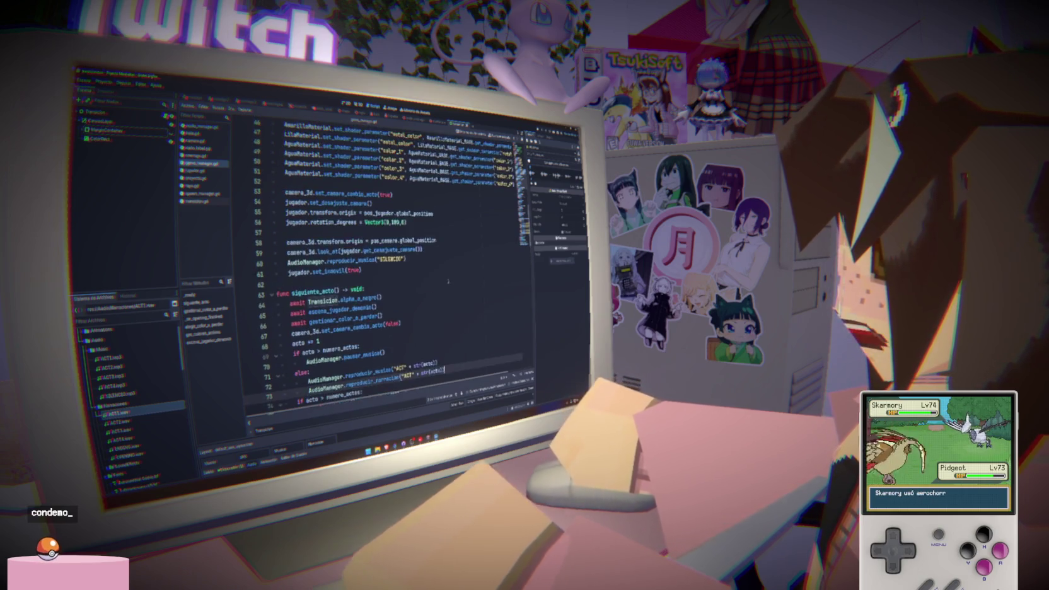
pyautogui.tripleClick(340, 194)
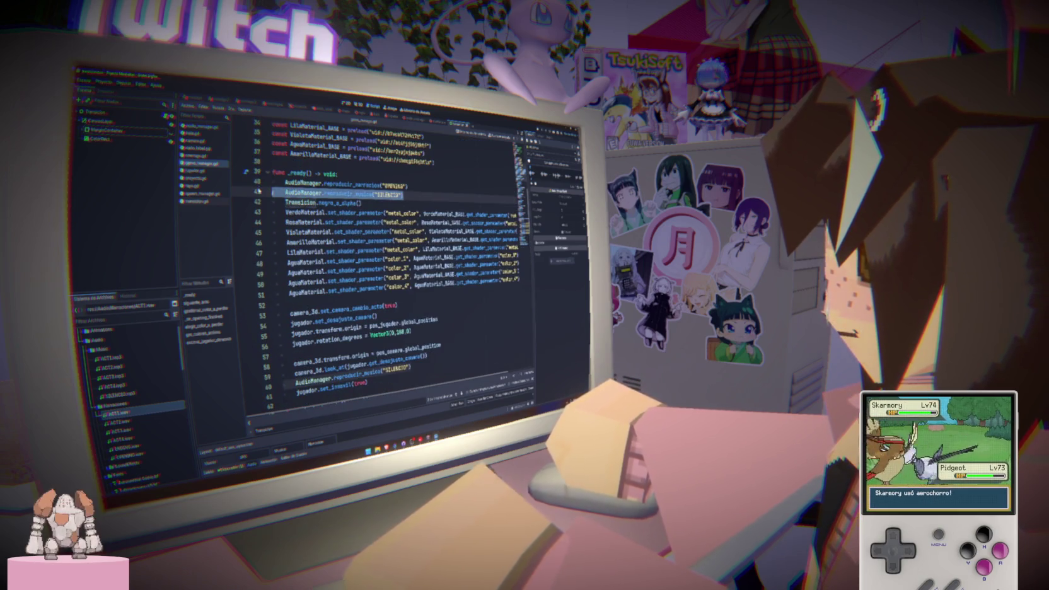
pyautogui.hotkey('shift', 'Up')
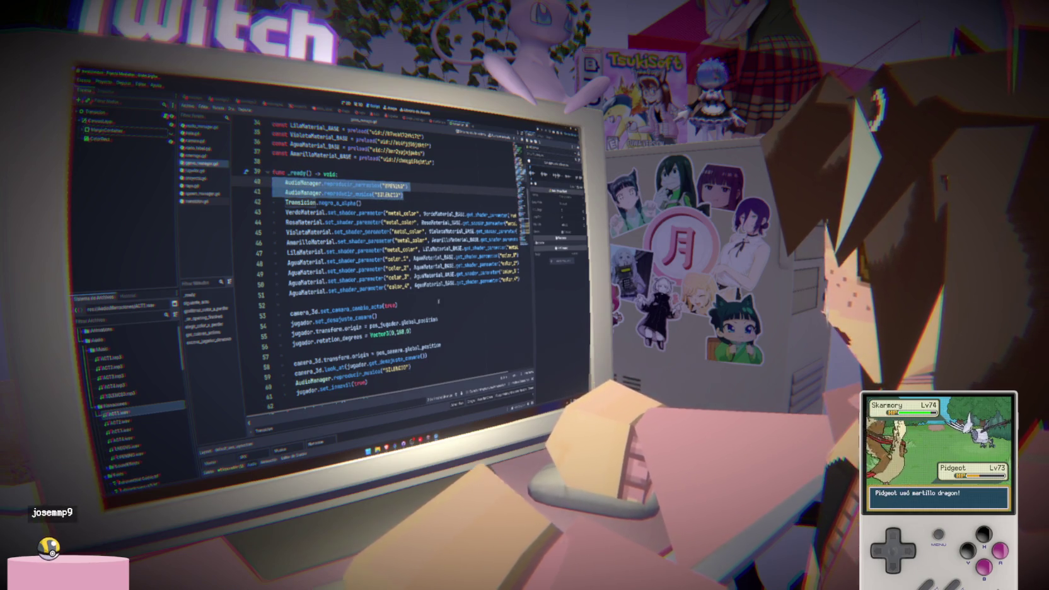
pyautogui.click(252, 463)
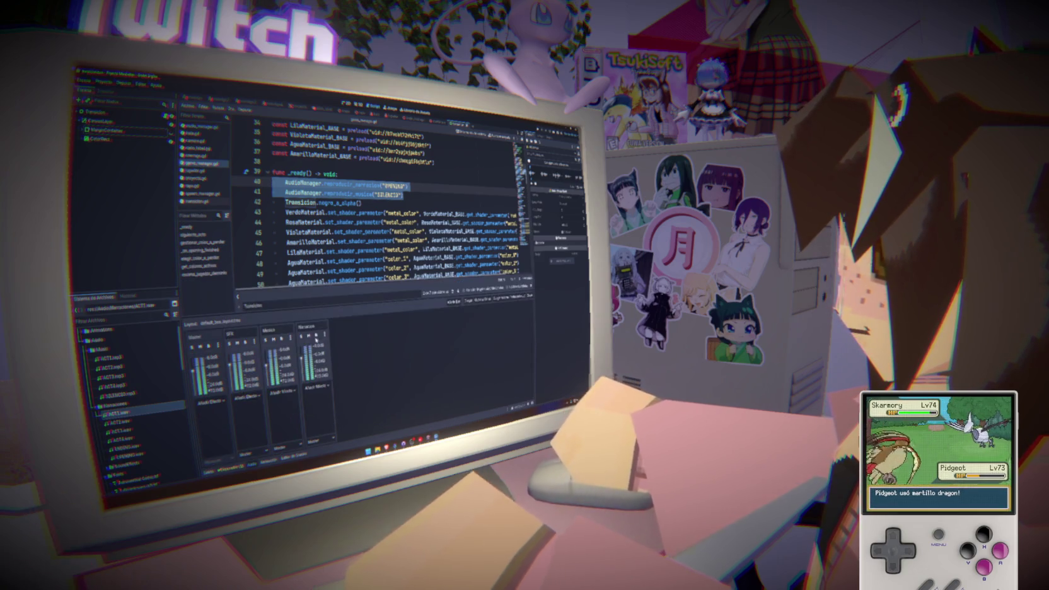
# - Test-run the game, then bring back the Audio mixer with a smaller panel
pyautogui.press('F5')
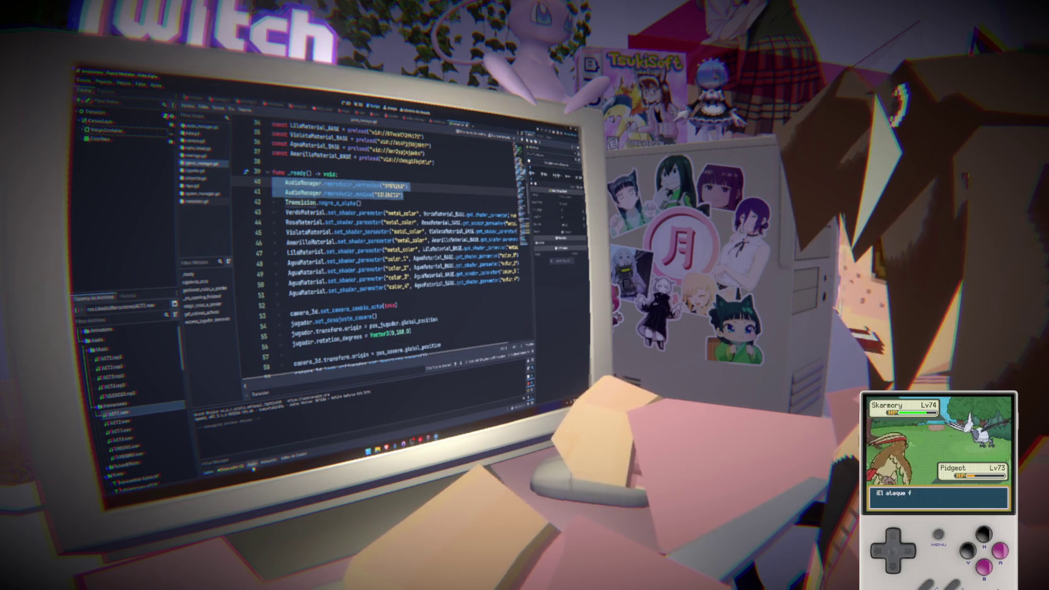
pyautogui.click(251, 464)
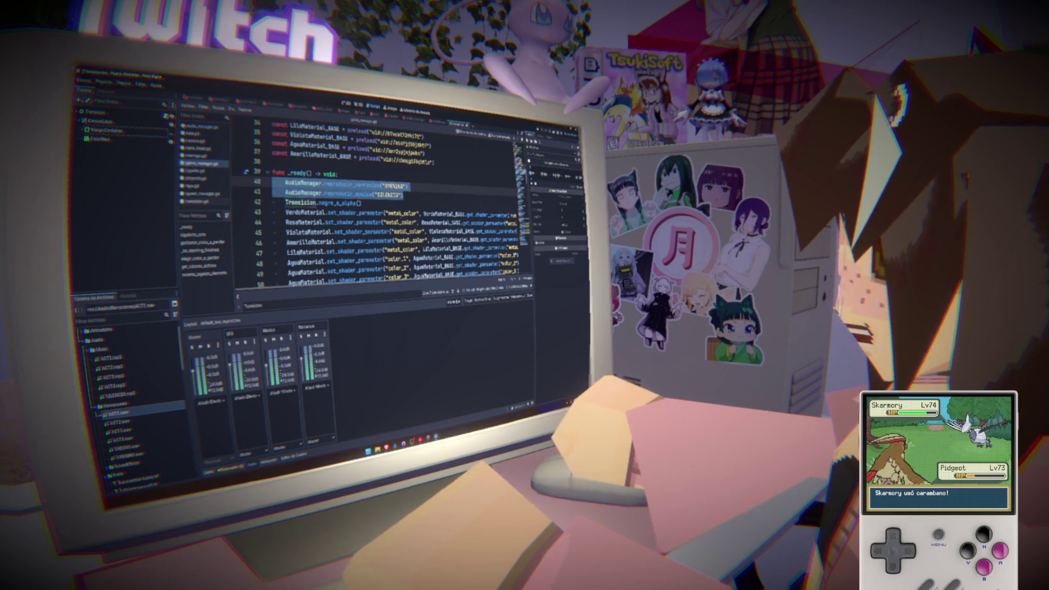
pyautogui.click(420, 216)
pyautogui.moveTo(383, 304); pyautogui.dragTo(389, 392)
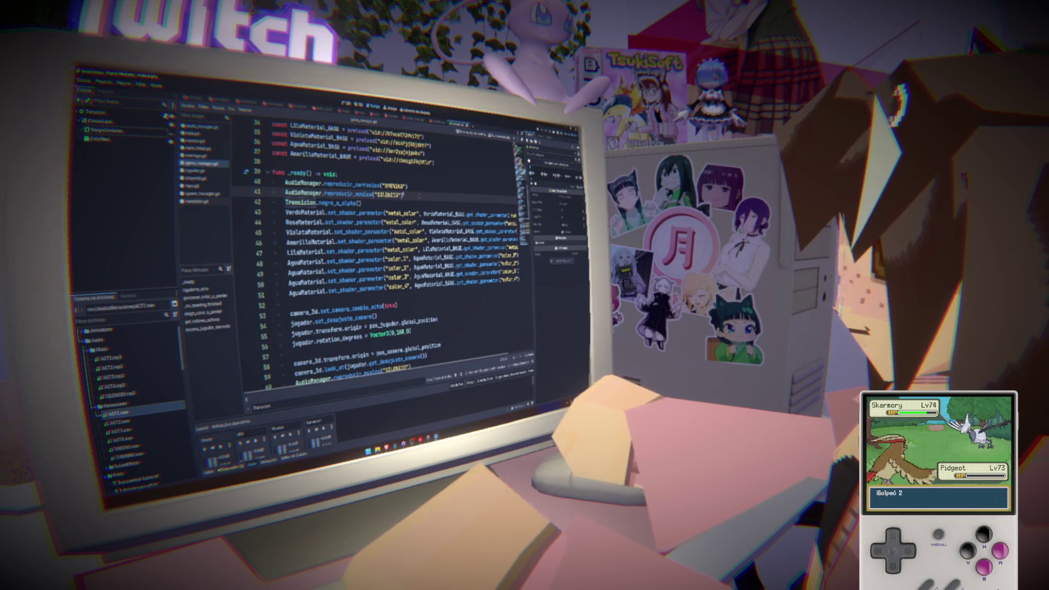
# - Review the narration calls on lines 40, 73 and the ENDING call on 79, then open audio_manager.gd
pyautogui.doubleClick(351, 185)
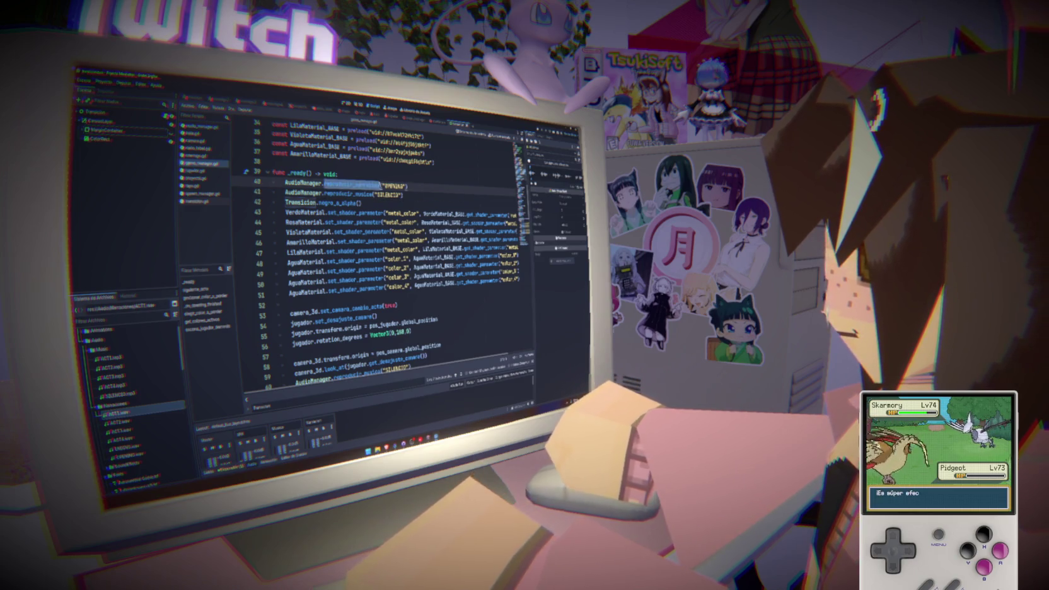
pyautogui.scroll(-10, 490, 193)
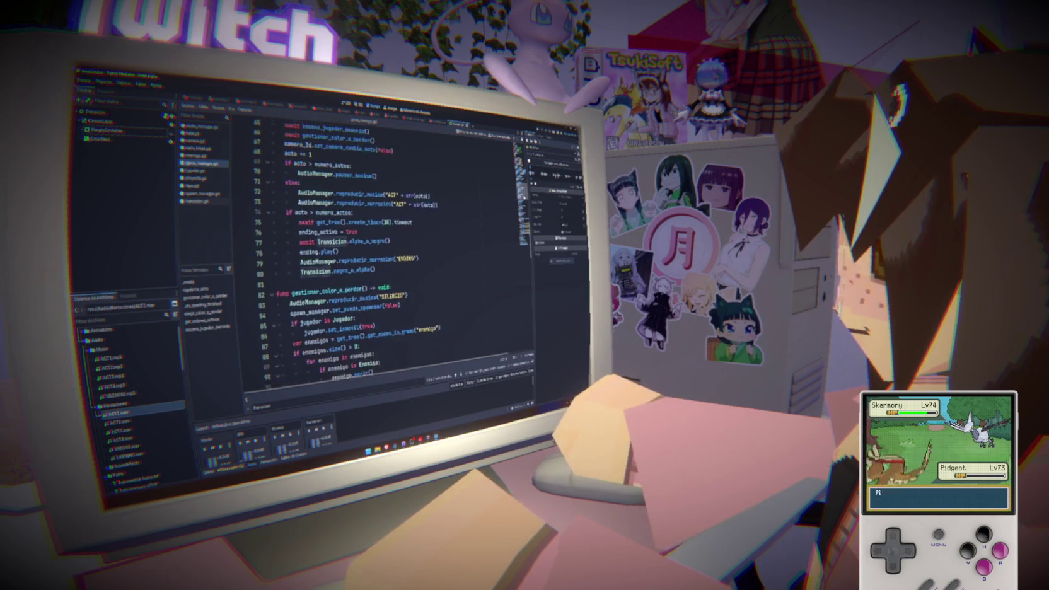
pyautogui.click(394, 256)
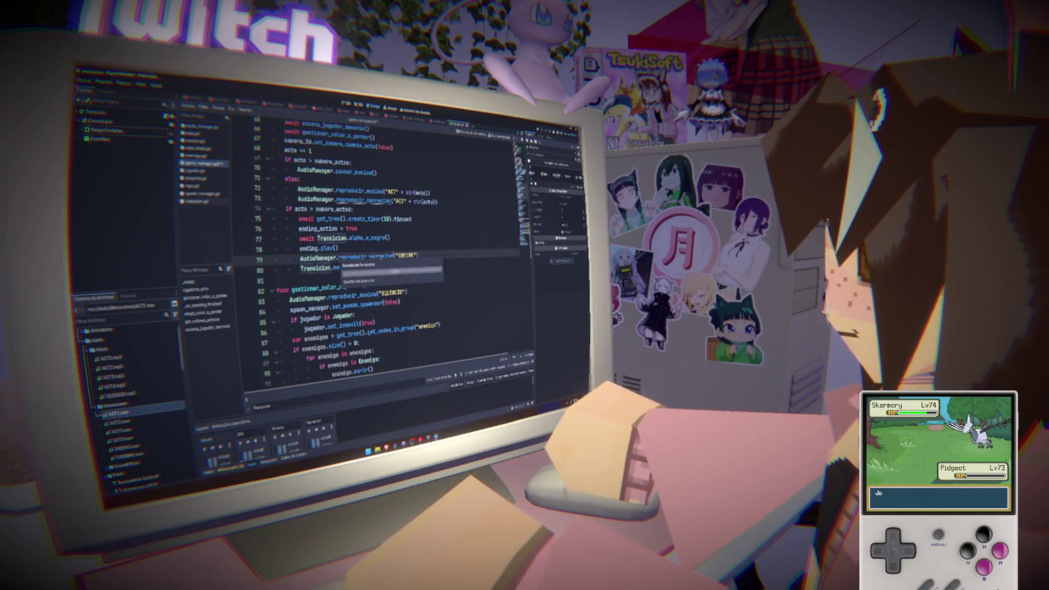
pyautogui.click(363, 201)
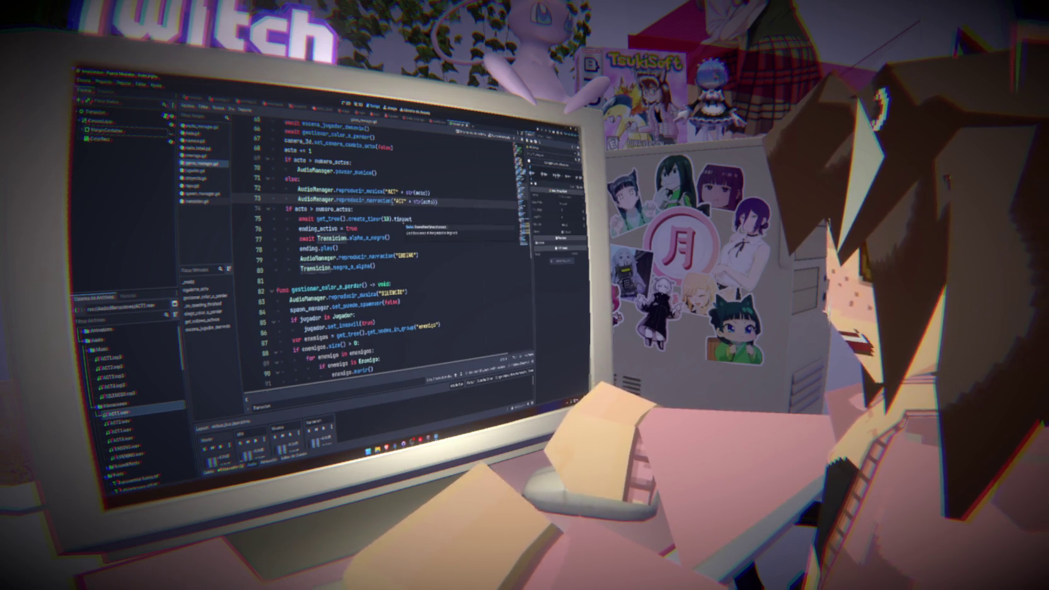
pyautogui.click(203, 129)
pyautogui.scroll(2, 442, 239)
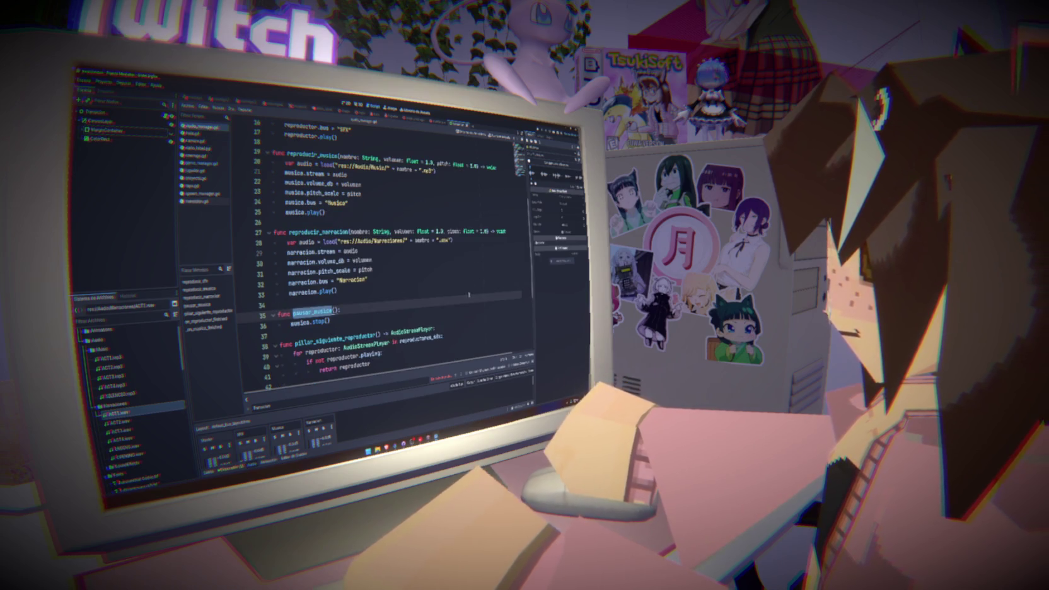
pyautogui.click(451, 240)
pyautogui.click(325, 251)
pyautogui.moveTo(447, 166); pyautogui.dragTo(315, 166)
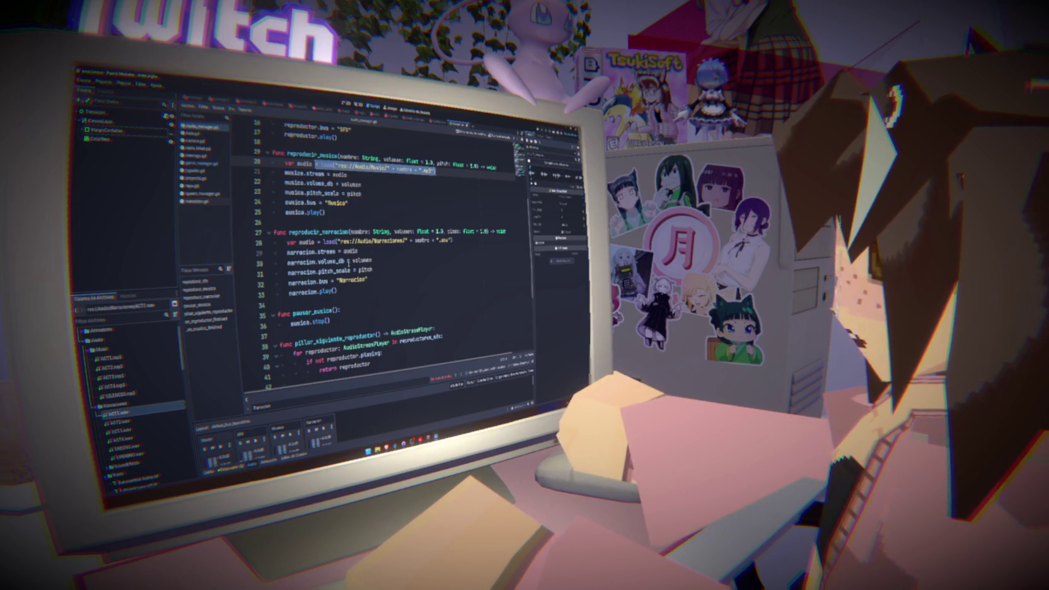
pyautogui.click(163, 452)
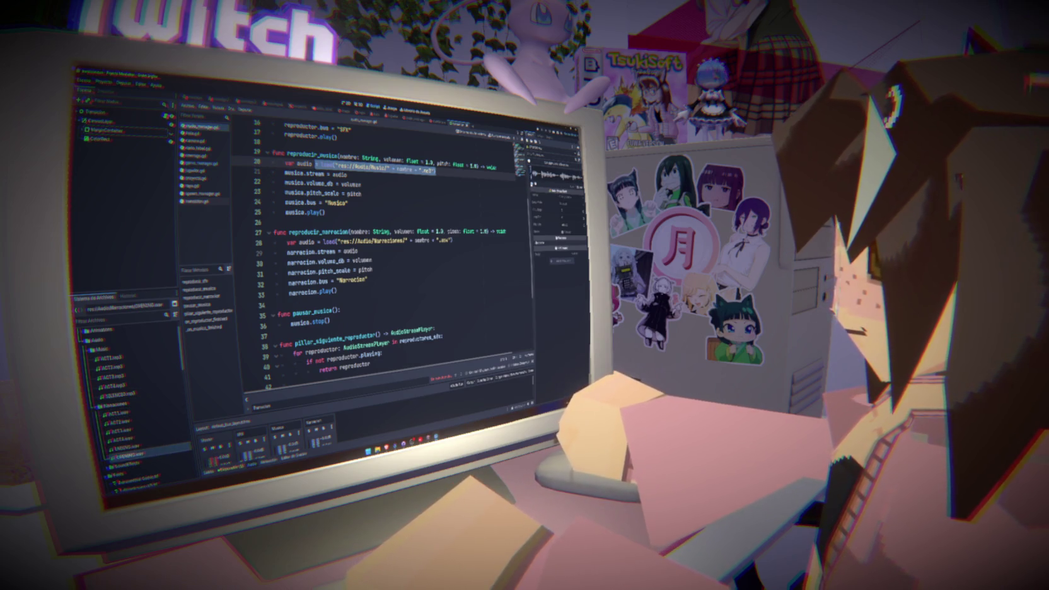
pyautogui.click(138, 414)
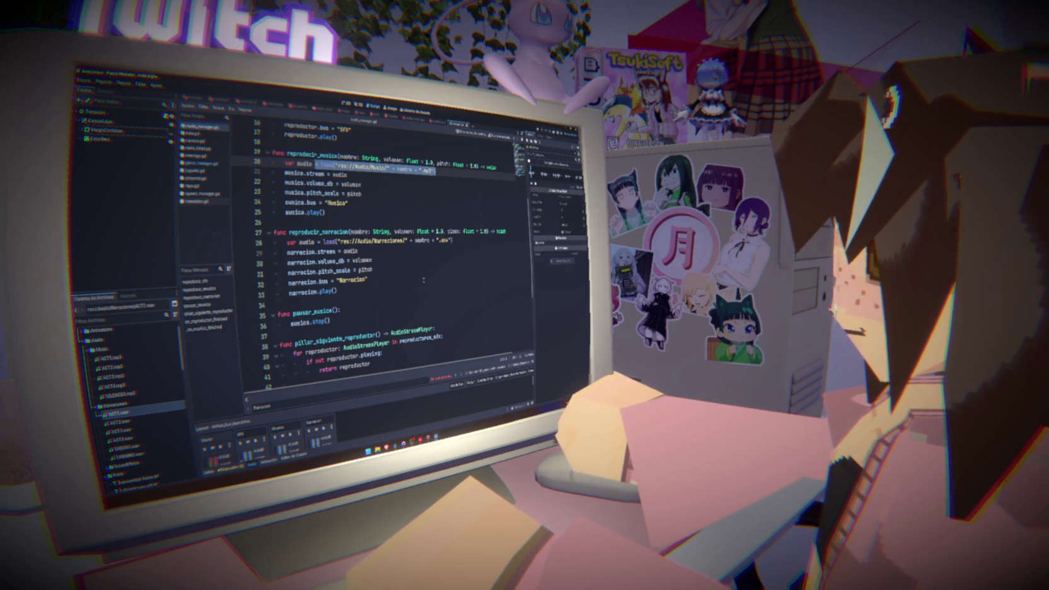
pyautogui.click(404, 272)
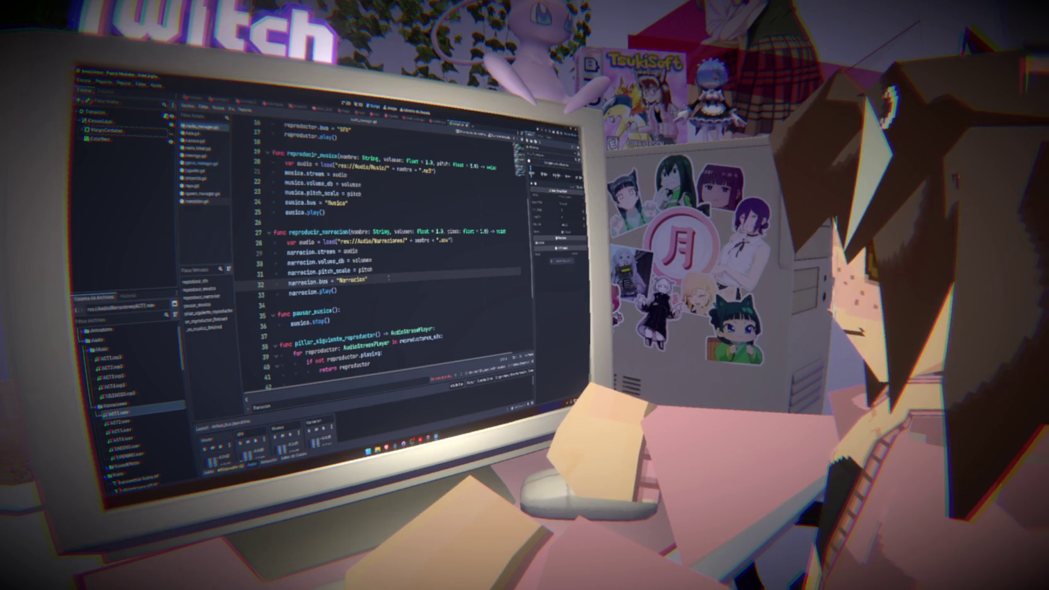
pyautogui.moveTo(288, 292); pyautogui.dragTo(338, 290)
pyautogui.hotkey('ctrl', 'c')
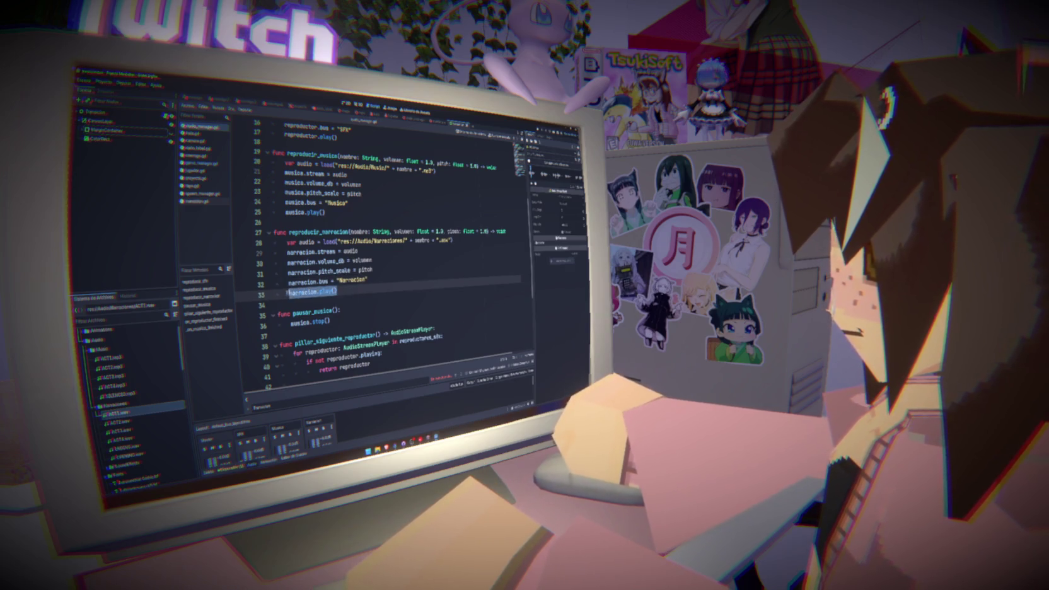
# - Make narracion.stop() the first line of reproducir_narracion and test-run the game
pyautogui.click(508, 231)
pyautogui.press('Return')
pyautogui.hotkey('ctrl', 'v')
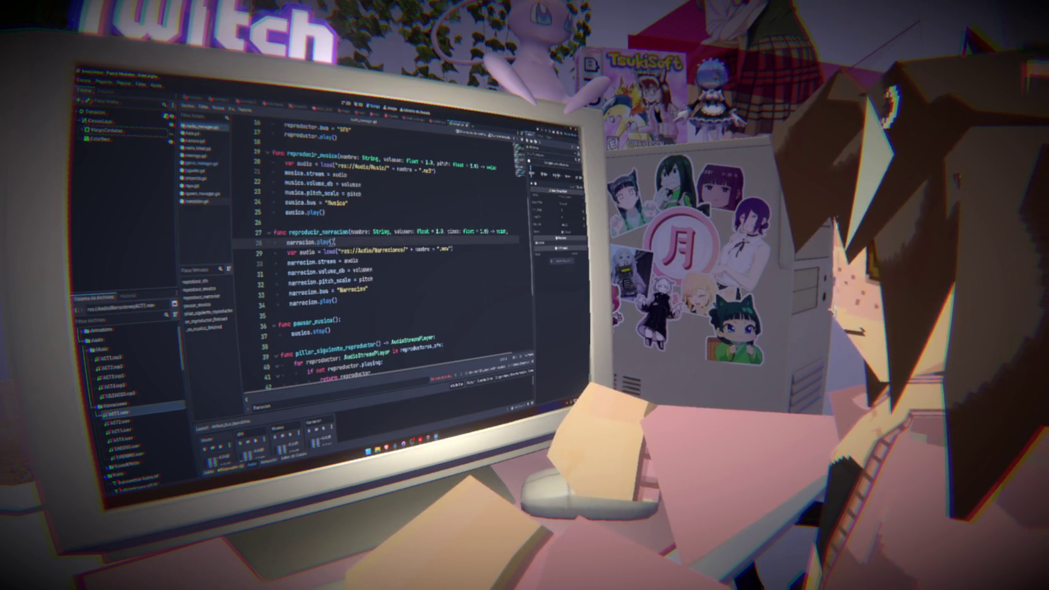
pyautogui.press('BackSpace')
pyautogui.press('BackSpace')
pyautogui.press('BackSpace')
pyautogui.write('sto')
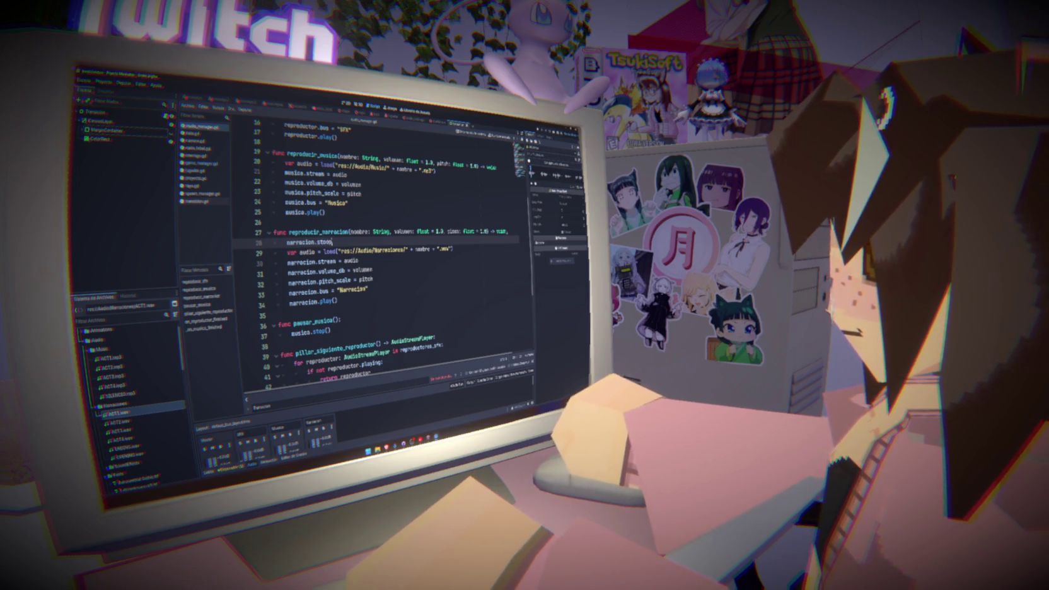
pyautogui.press('Return')
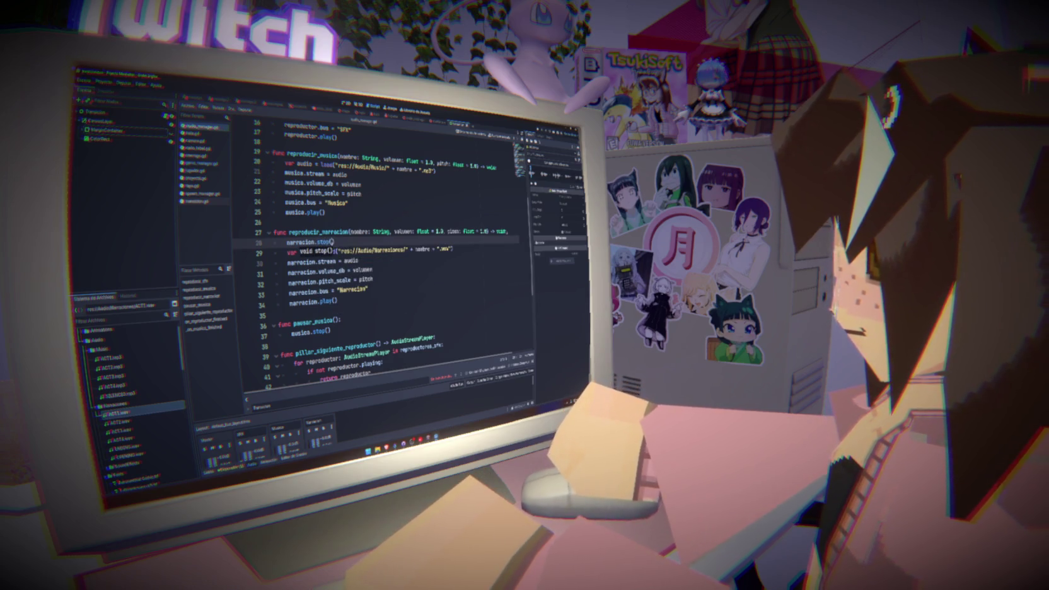
pyautogui.click(508, 231)
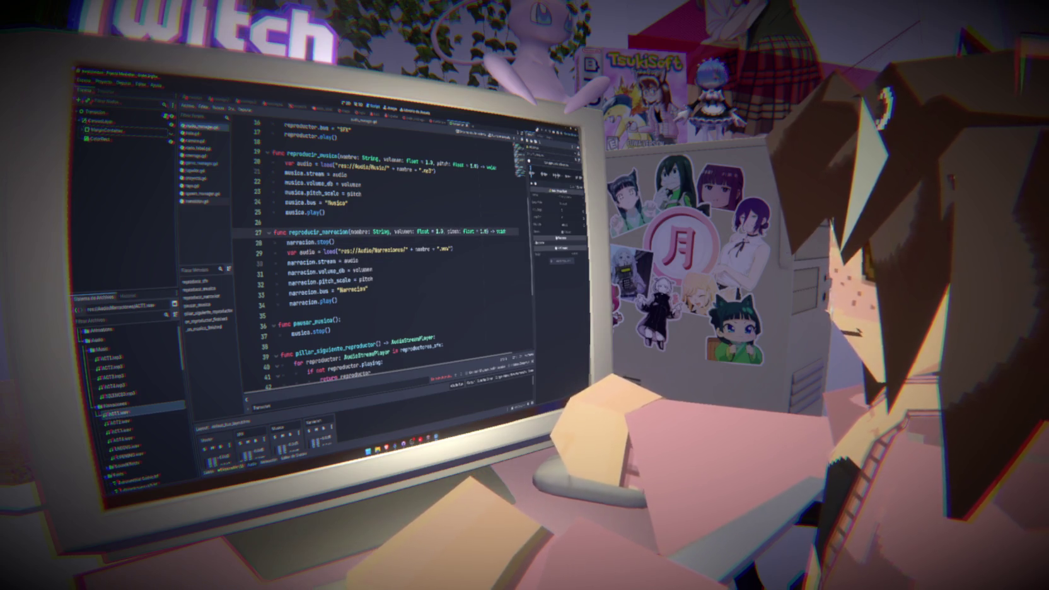
pyautogui.press('F5')
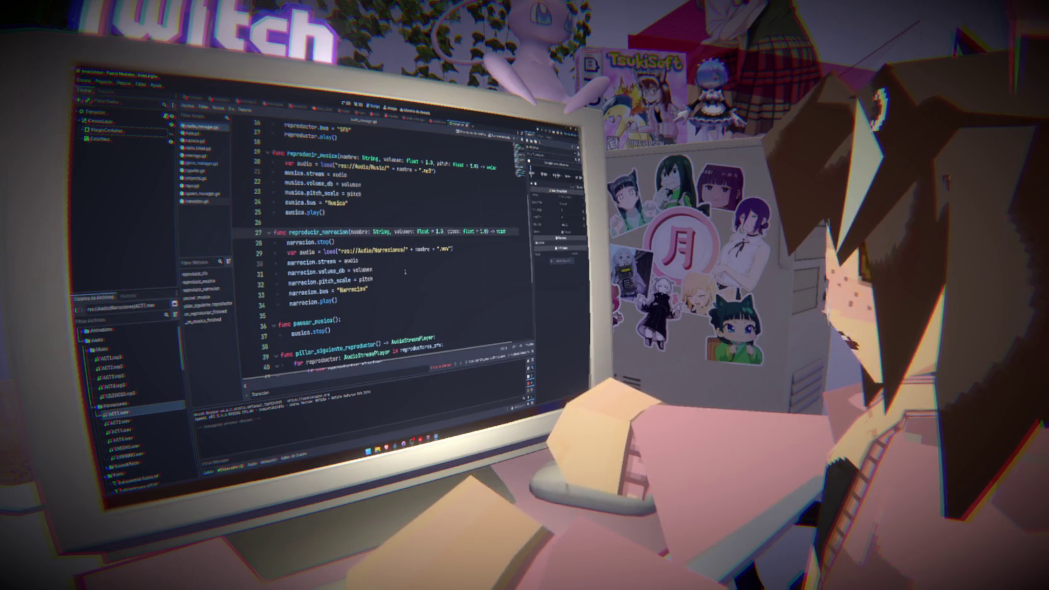
# - Delete the narracion.stop() line from reproducir_narracion and go back to game_manager.gd
pyautogui.scroll(4, 353, 260)
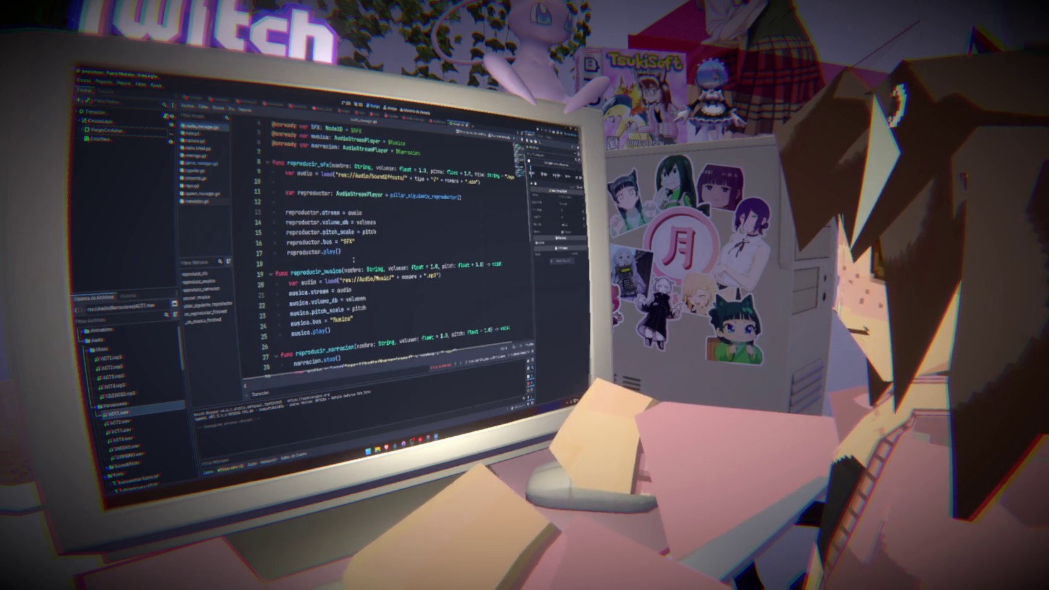
pyautogui.scroll(-7, 367, 268)
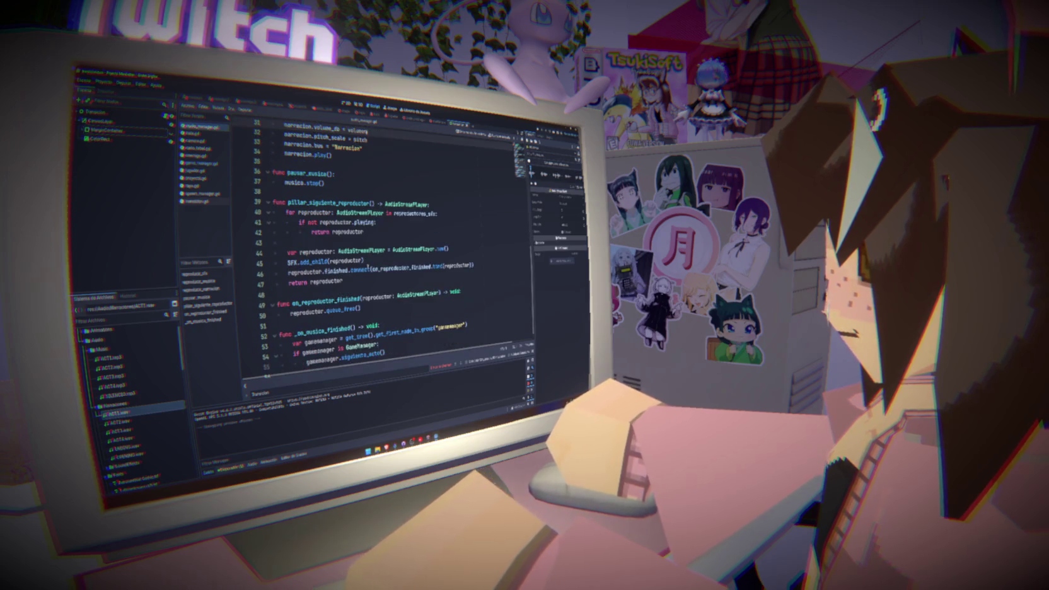
pyautogui.scroll(4, 368, 268)
pyautogui.click(190, 164)
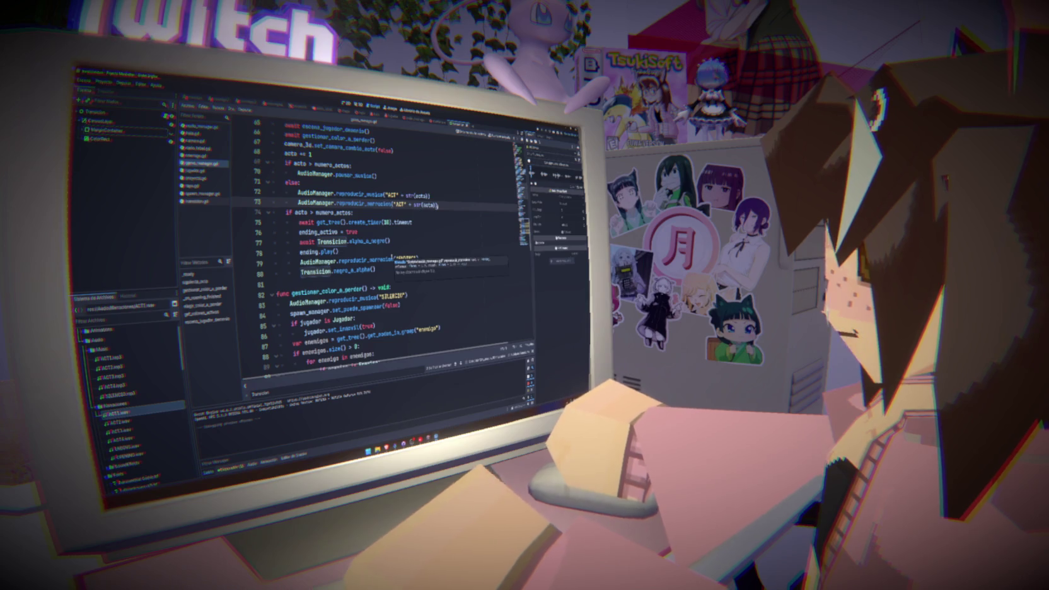
pyautogui.keyDown('ctrl'); pyautogui.click(381, 251); pyautogui.keyUp('ctrl')
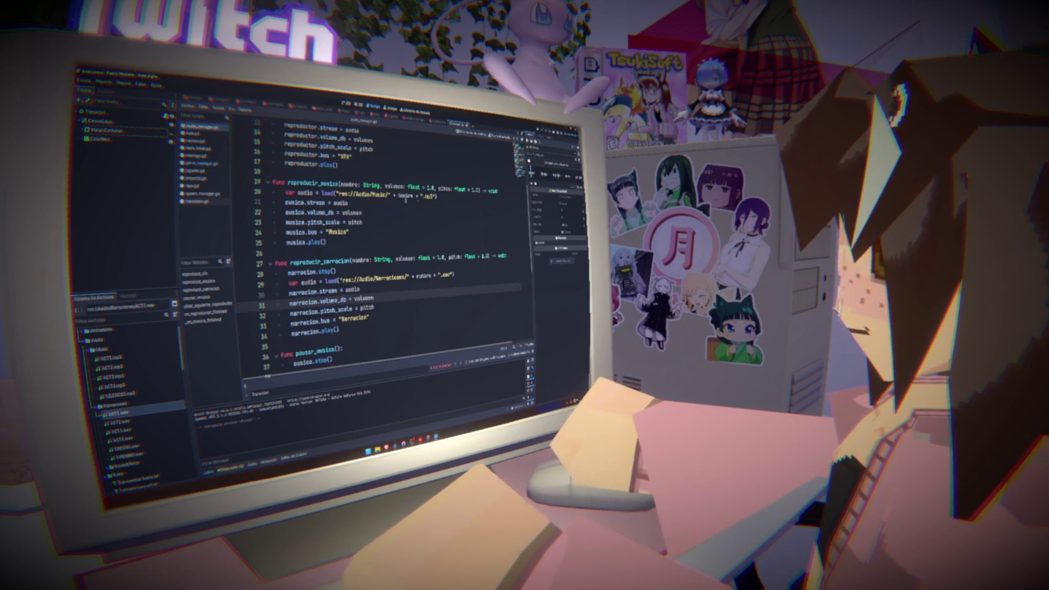
pyautogui.tripleClick(312, 271)
pyautogui.press('BackSpace')
pyautogui.press('BackSpace')
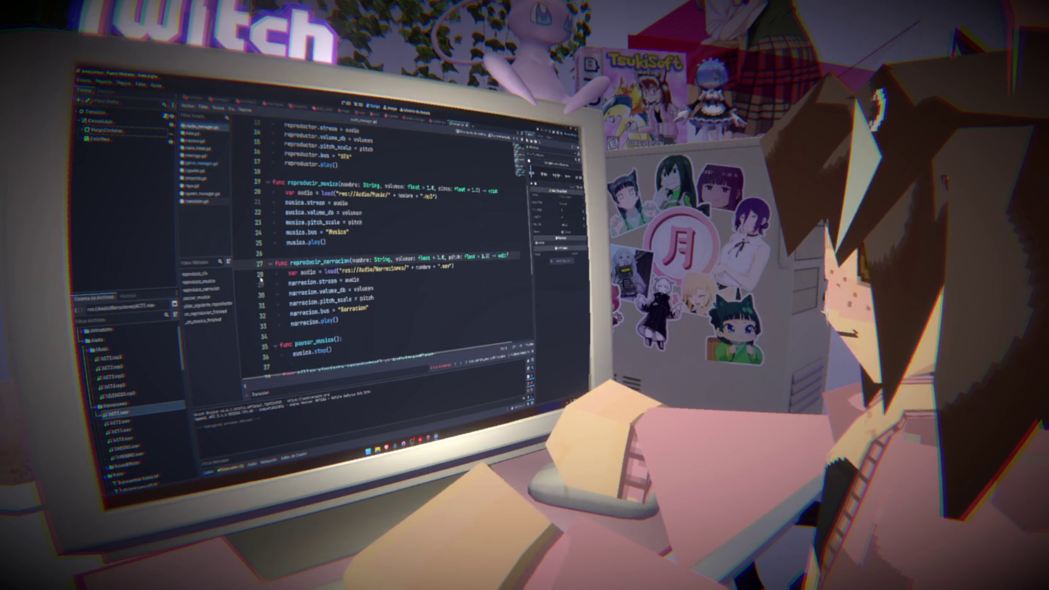
pyautogui.click(373, 288)
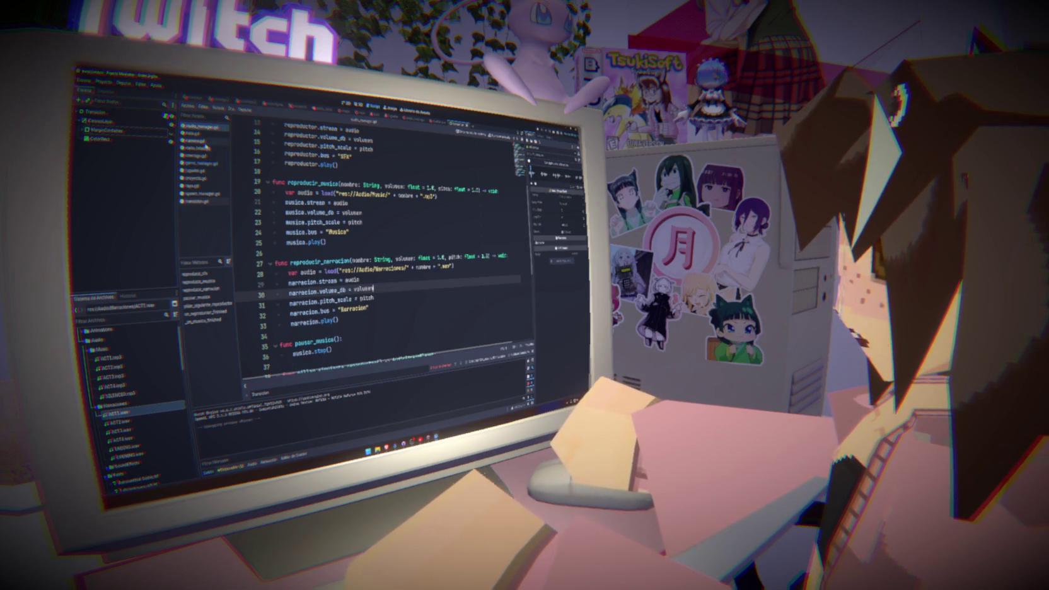
pyautogui.click(201, 164)
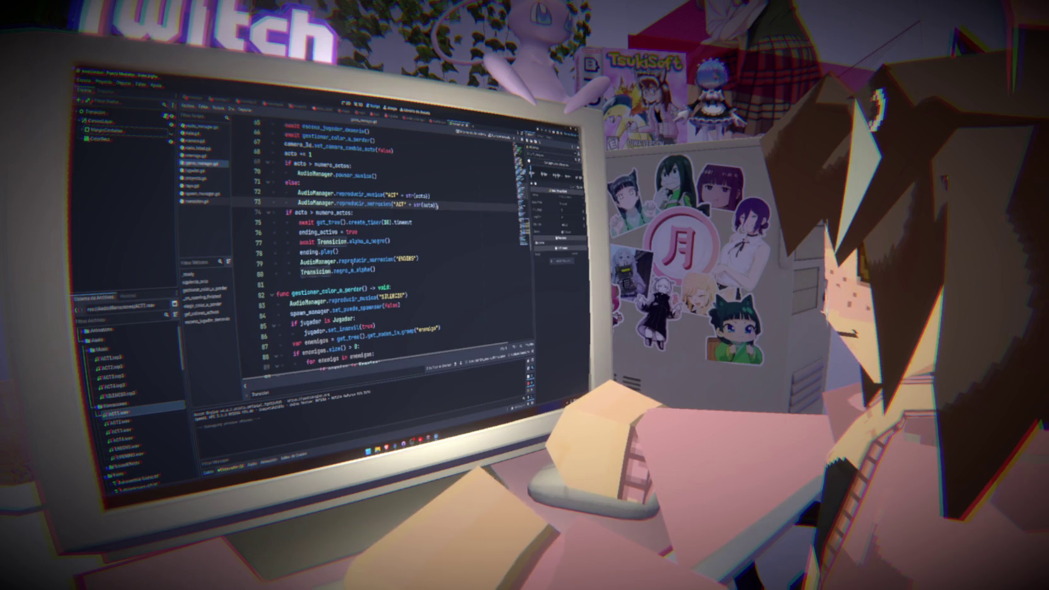
# - Delete the AudioManager.reproducir_musica("SILENCIO") call from _ready()
pyautogui.scroll(9, 379, 252)
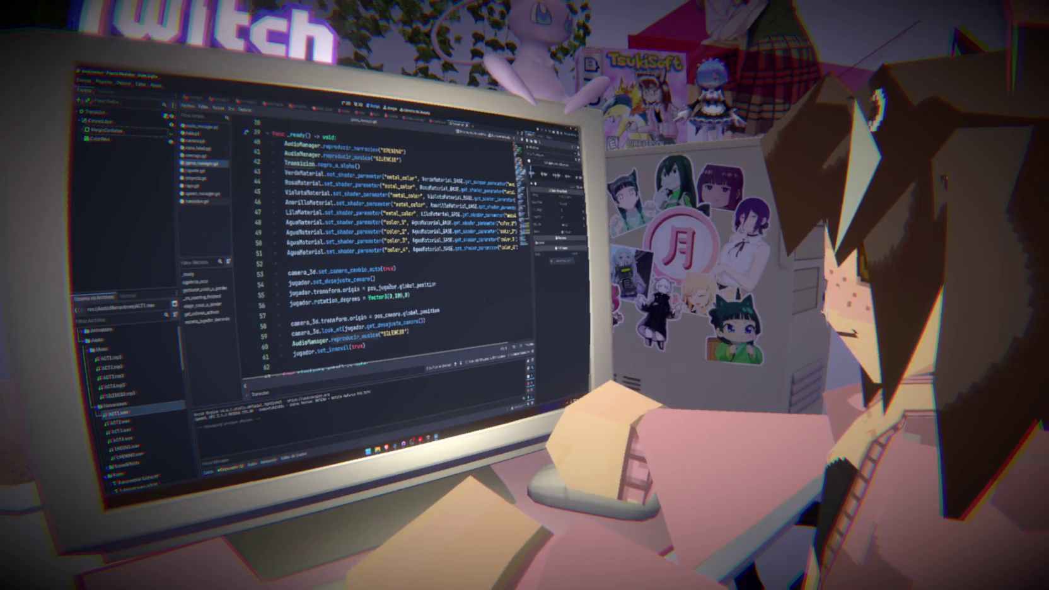
pyautogui.moveTo(410, 331); pyautogui.dragTo(435, 320)
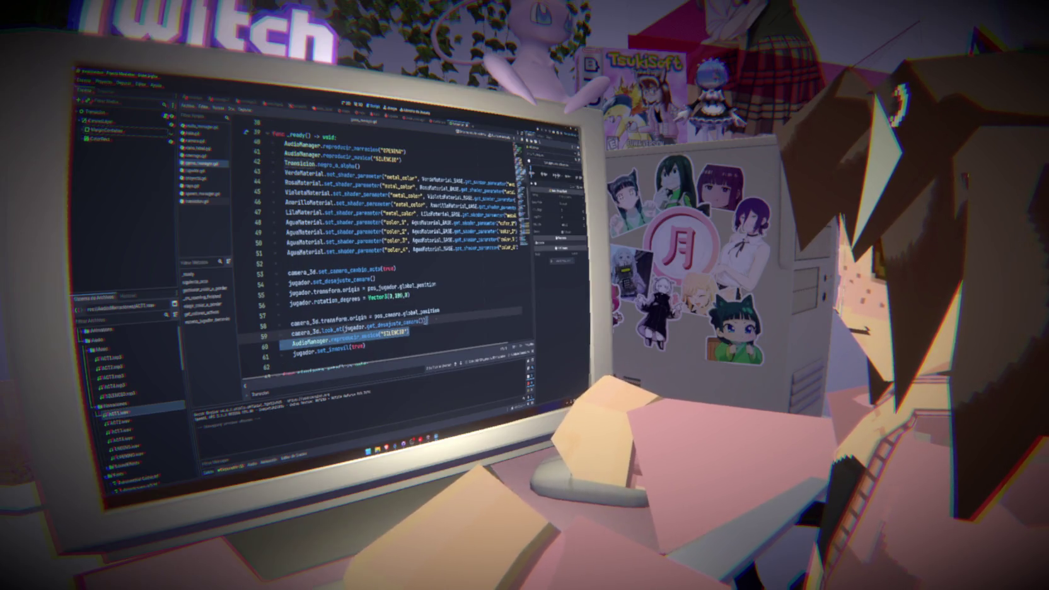
pyautogui.press('BackSpace')
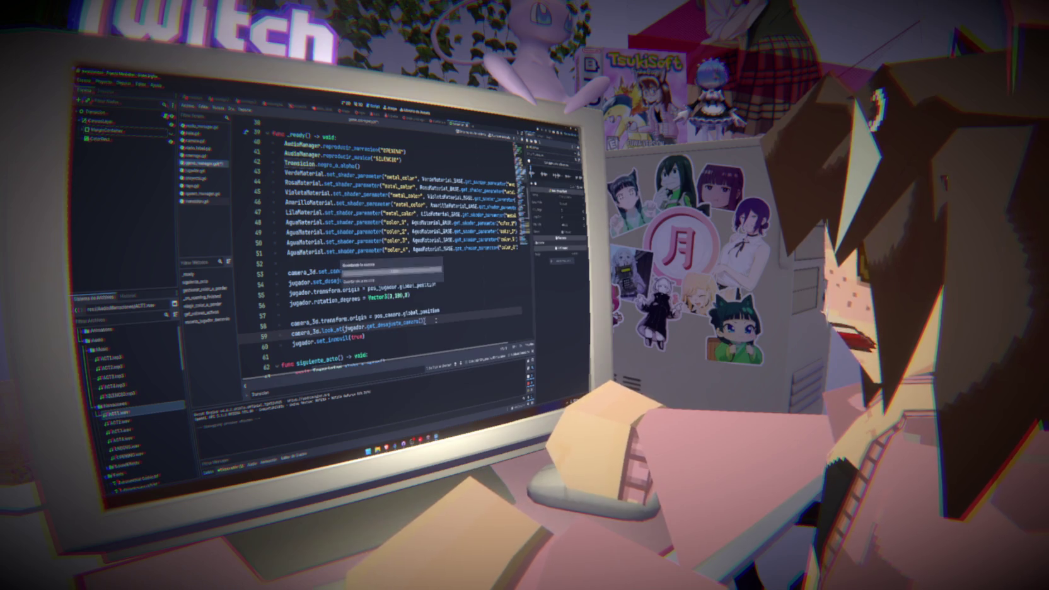
pyautogui.scroll(-4, 435, 320)
pyautogui.scroll(-2, 436, 321)
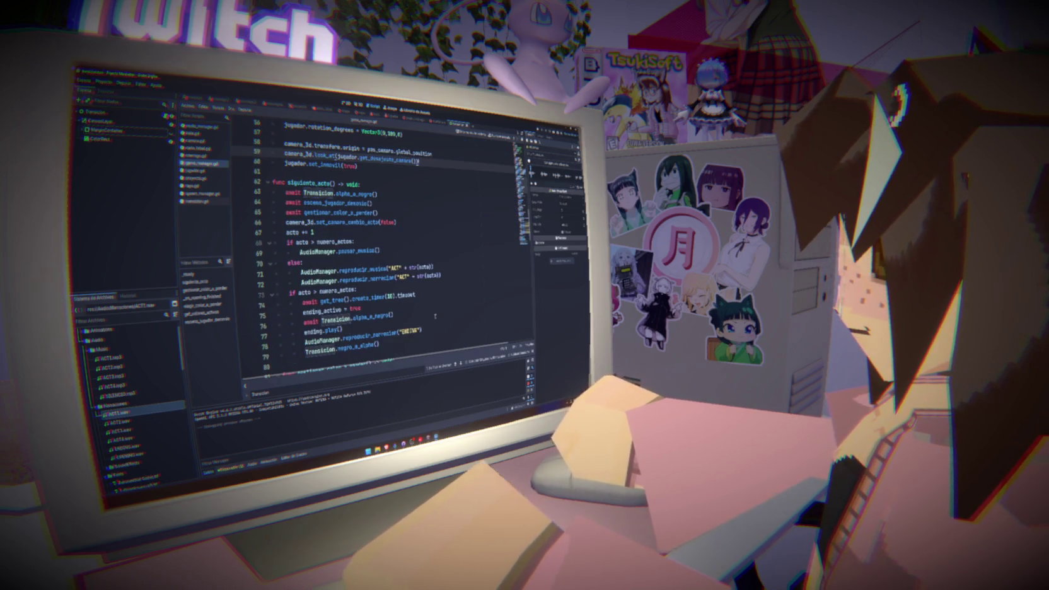
pyautogui.scroll(-1, 435, 316)
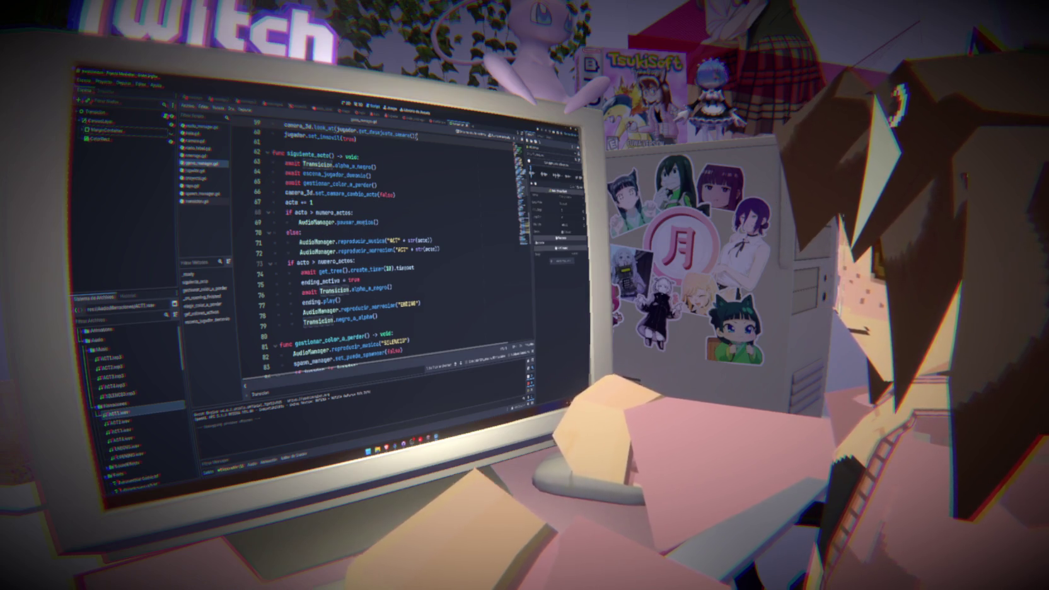
# - Add a 10-second timer wait (_timer(10).timeout) before the ending in siguiente_acto
pyautogui.moveTo(372, 242)
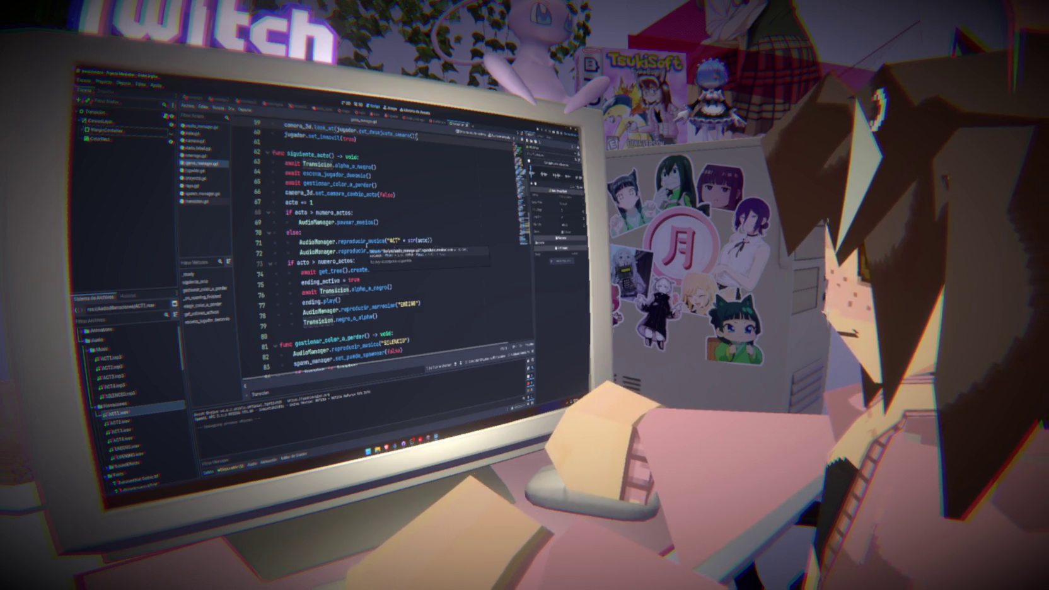
pyautogui.write('_timer(10).timeout')
pyautogui.moveTo(344, 261)
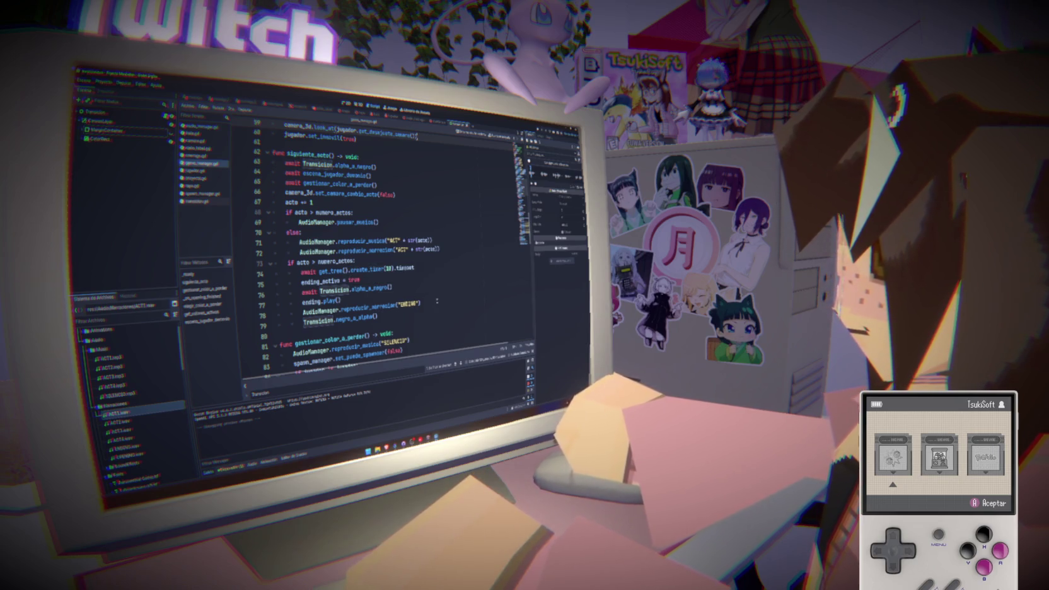
# - Review the ENDING narration call and the act's music and narration calls
pyautogui.tripleClick(434, 302)
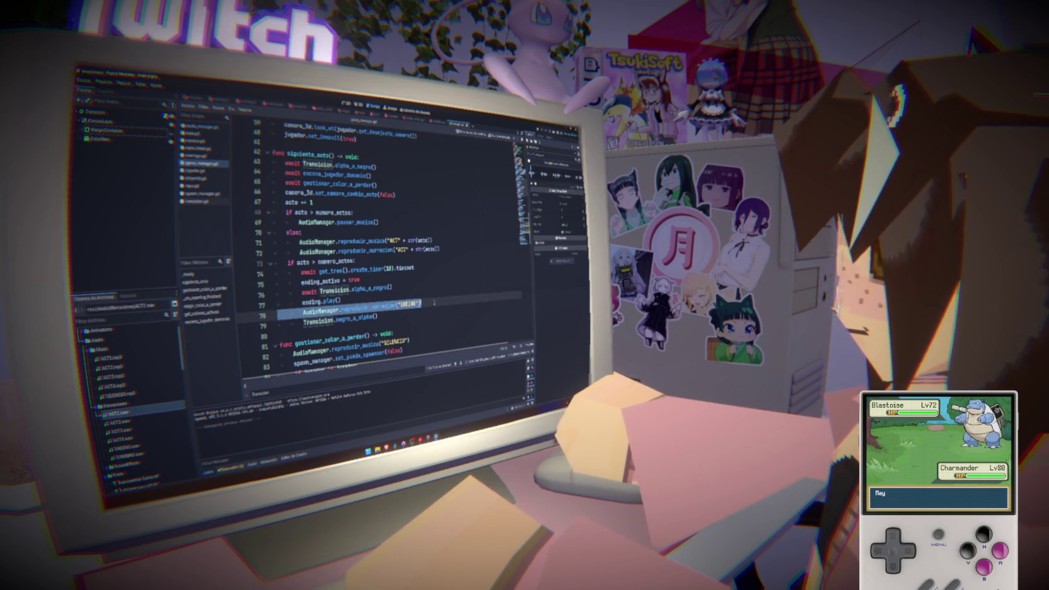
pyautogui.scroll(-2, 434, 303)
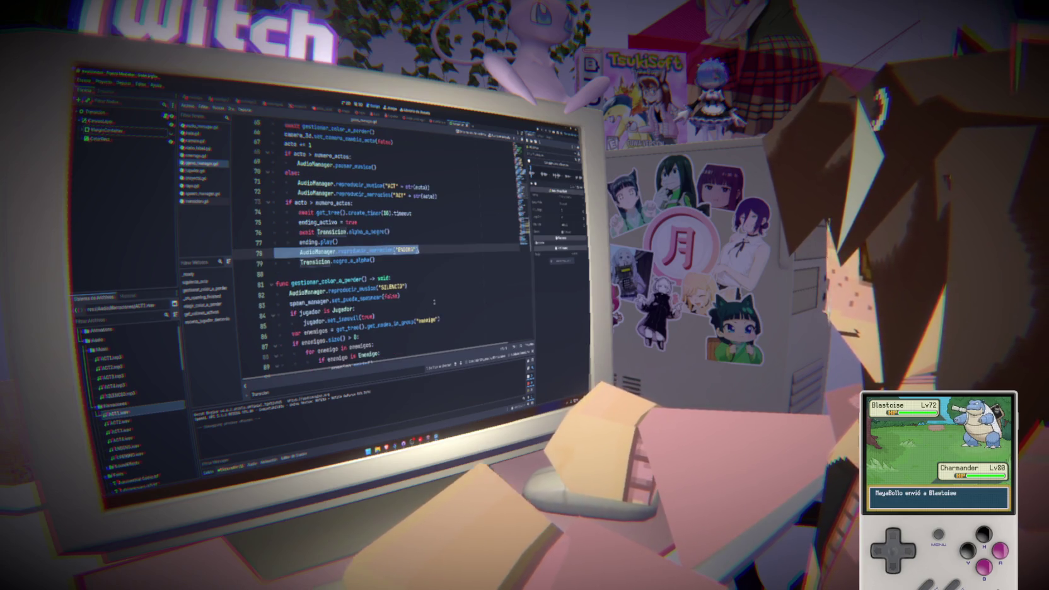
pyautogui.doubleClick(363, 194)
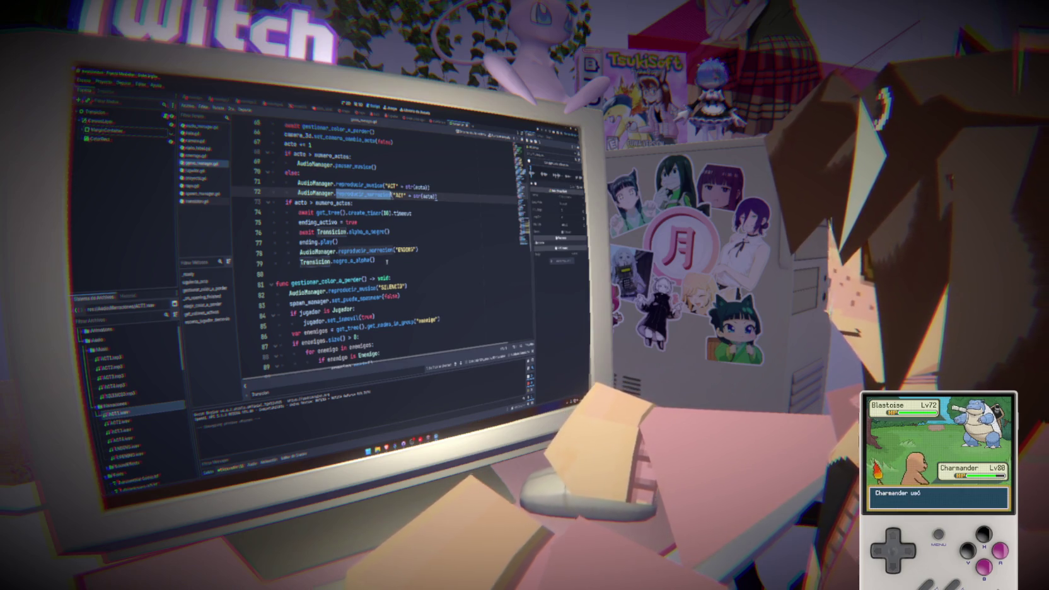
pyautogui.scroll(2, 360, 247)
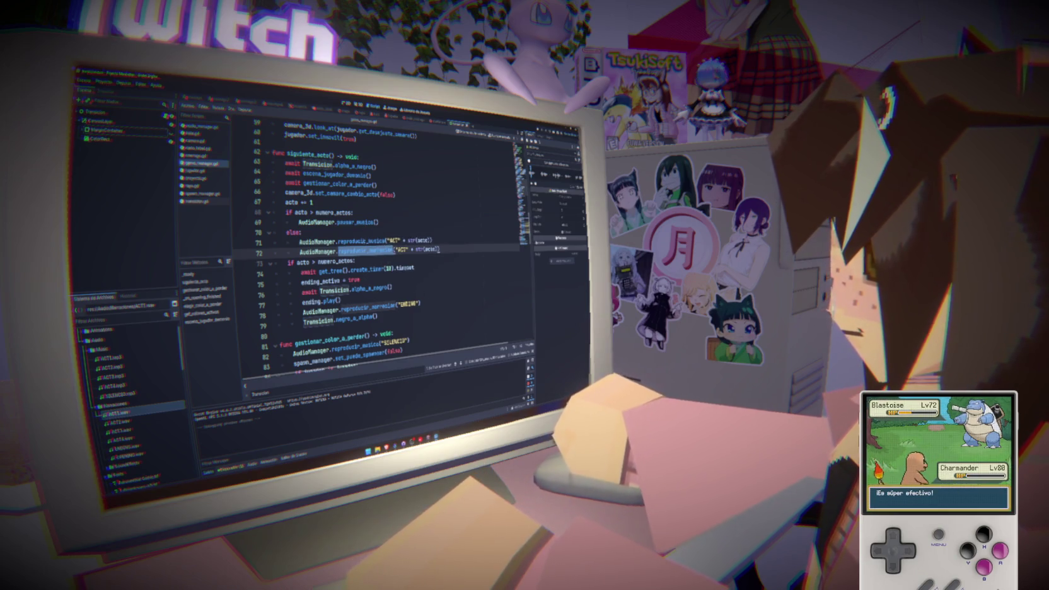
pyautogui.doubleClick(360, 241)
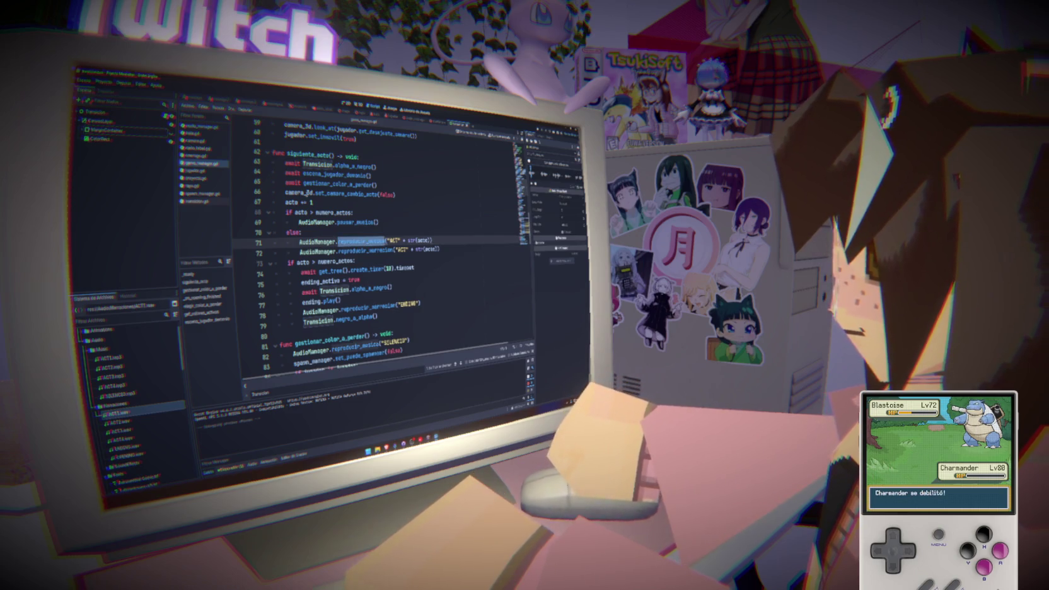
pyautogui.scroll(-10, 367, 275)
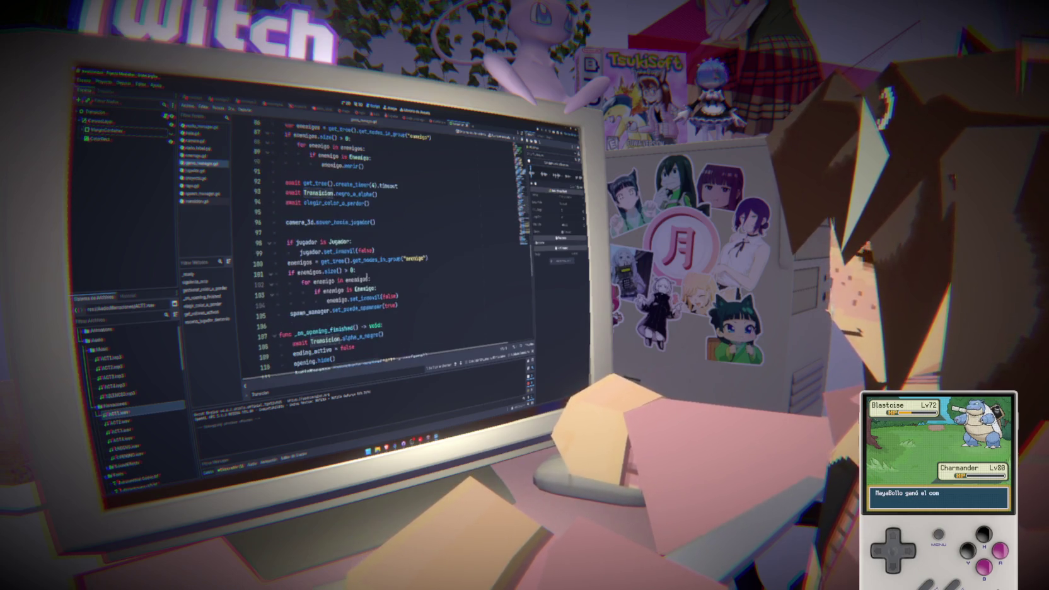
# - Paste the reproducir_narracion("ACT" + str(acto)) call under the act music call in _on_opening_finished
pyautogui.scroll(-2, 367, 275)
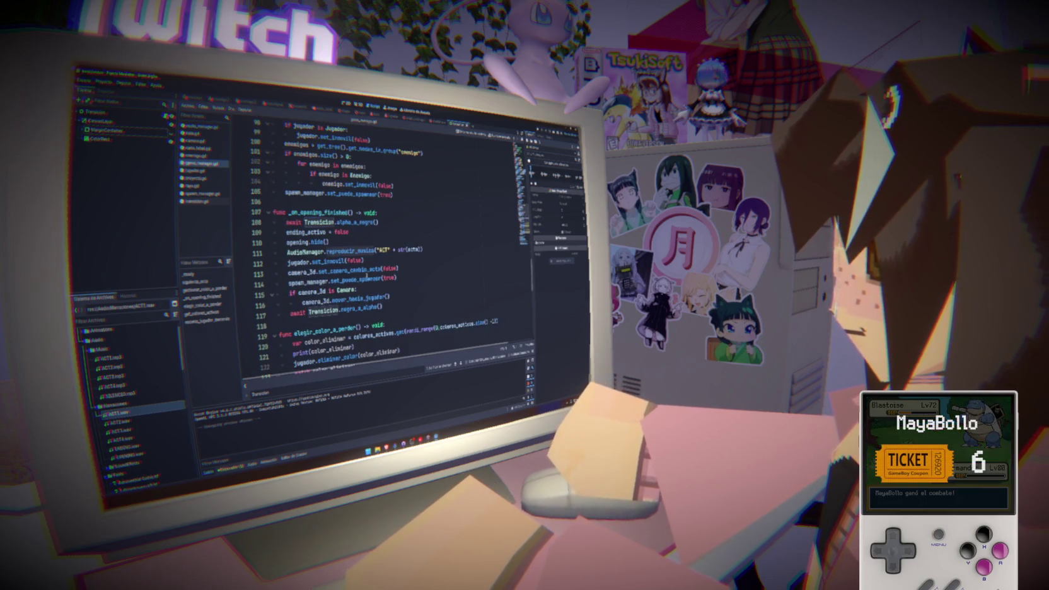
pyautogui.moveTo(423, 250); pyautogui.dragTo(287, 252)
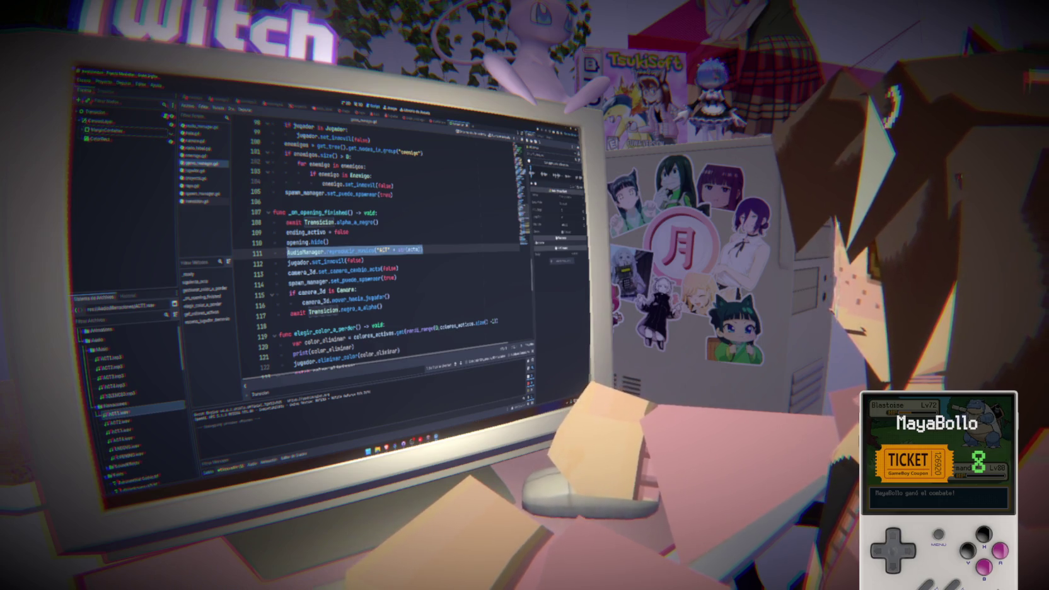
pyautogui.scroll(11, 344, 252)
pyautogui.click(441, 196)
pyautogui.scroll(-14, 440, 275)
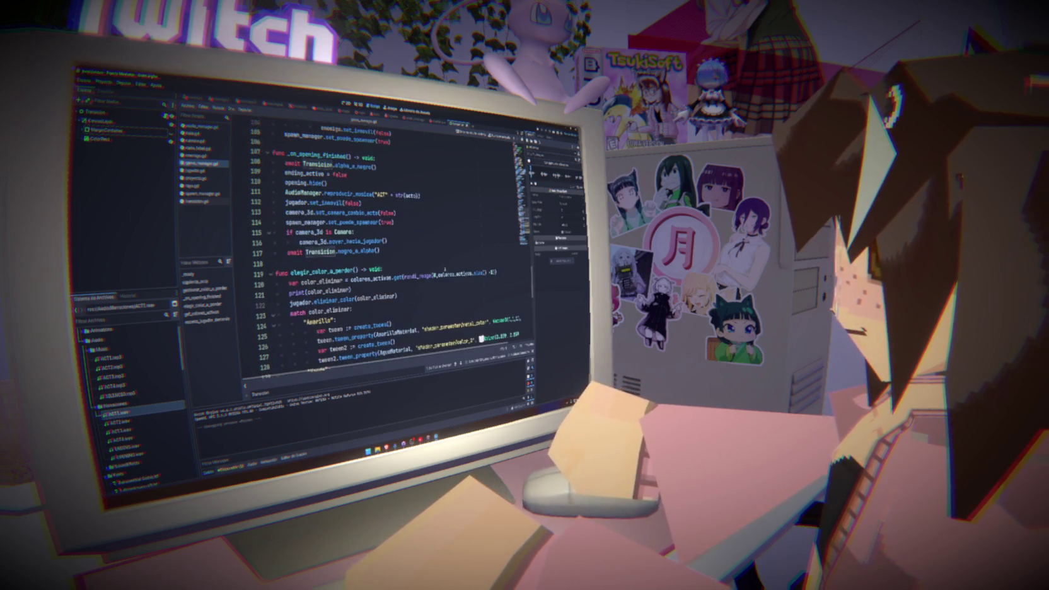
pyautogui.scroll(1, 437, 271)
pyautogui.click(435, 196)
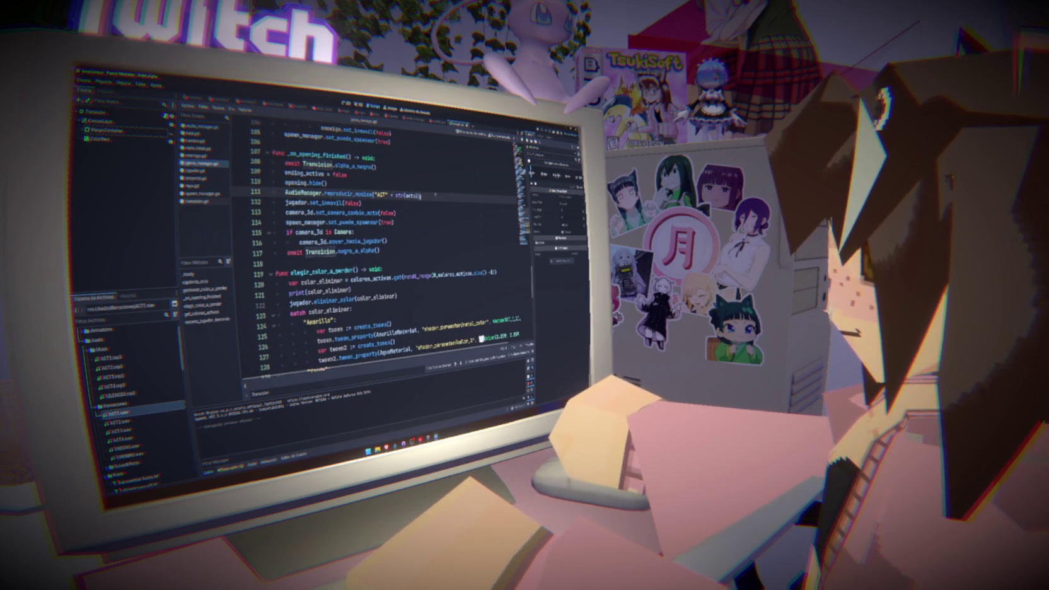
pyautogui.press('Return')
pyautogui.press('Return')
pyautogui.hotkey('ctrl', 'v')
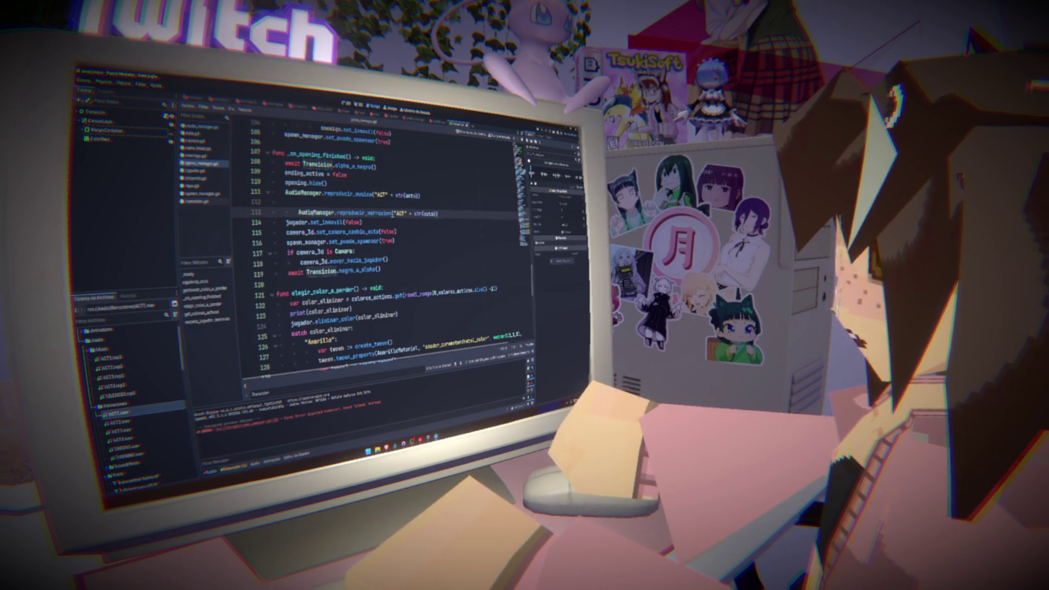
# - Fix the pasted line's indentation, save game_manager.gd and run the game
pyautogui.hotkey('shift', 'Tab')
pyautogui.press('Up')
pyautogui.press('BackSpace')
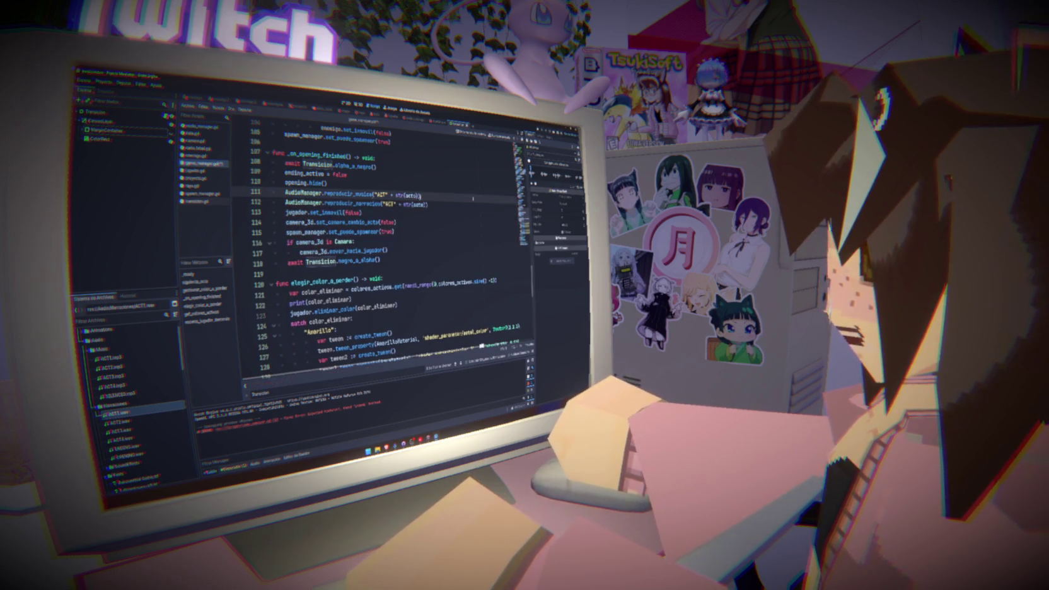
pyautogui.hotkey('ctrl', 's')
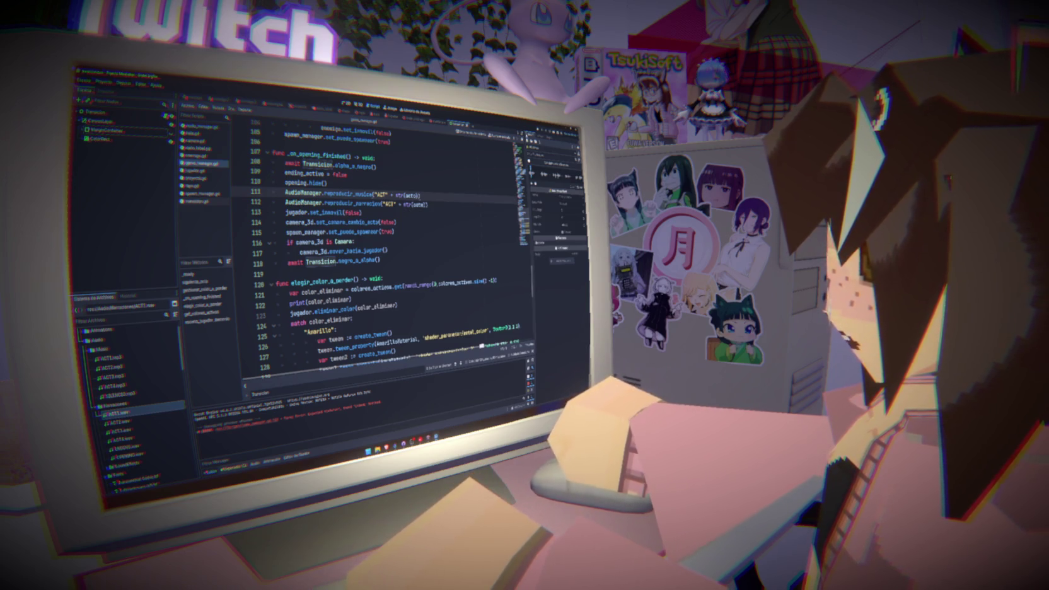
pyautogui.press('F5')
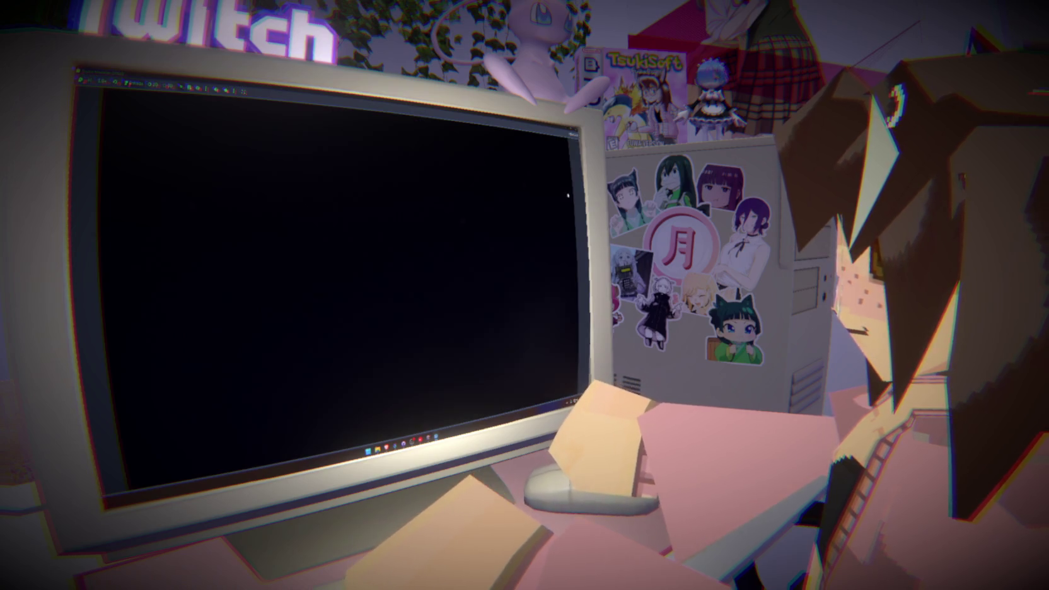
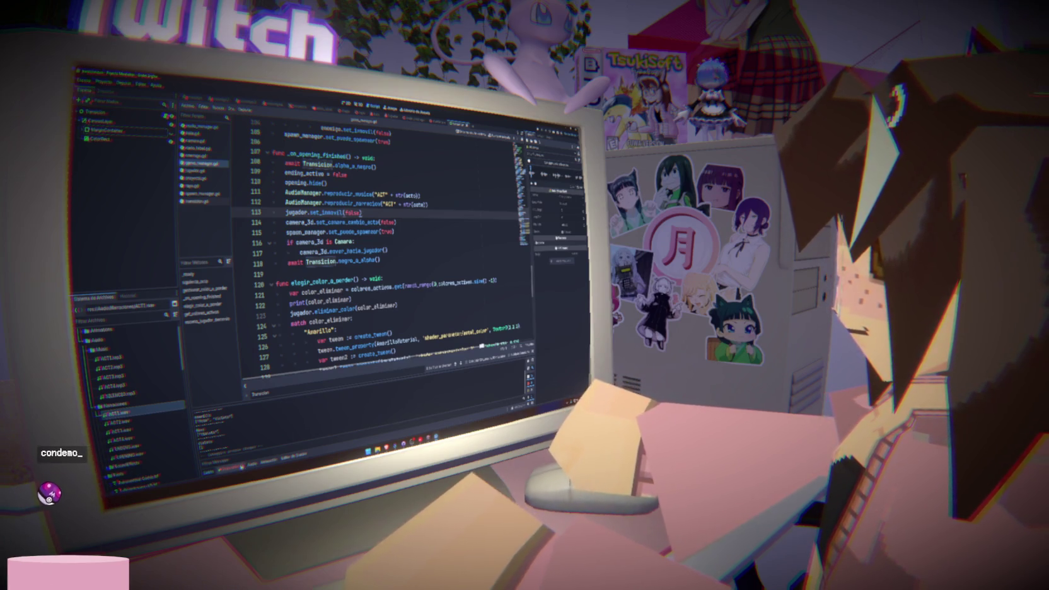
# - Check the Debugger errors at lines 125, 119 and 106, then show the Audio bus mixer
pyautogui.click(232, 467)
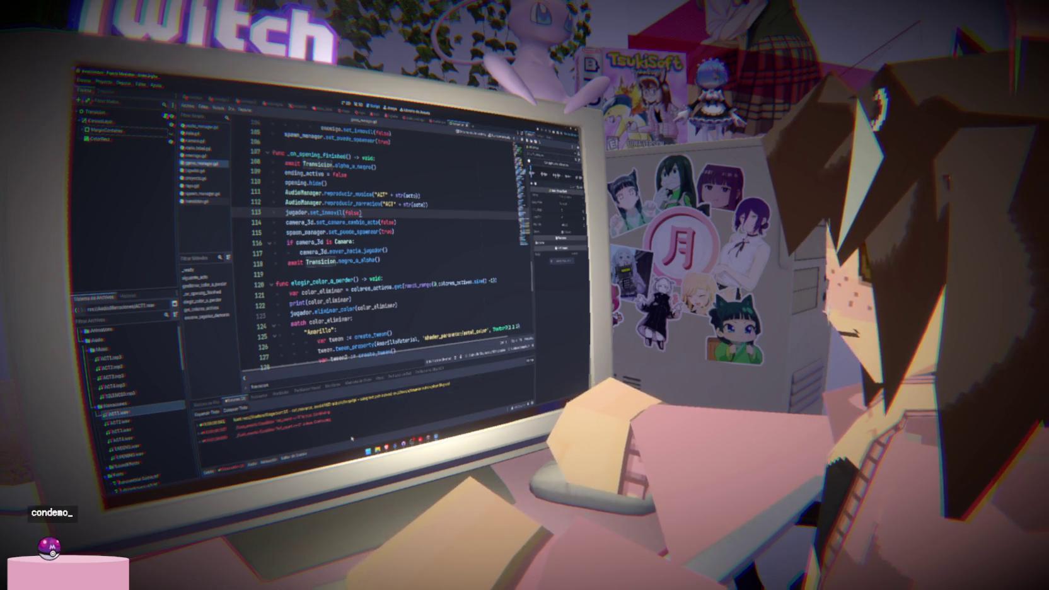
pyautogui.click(427, 322)
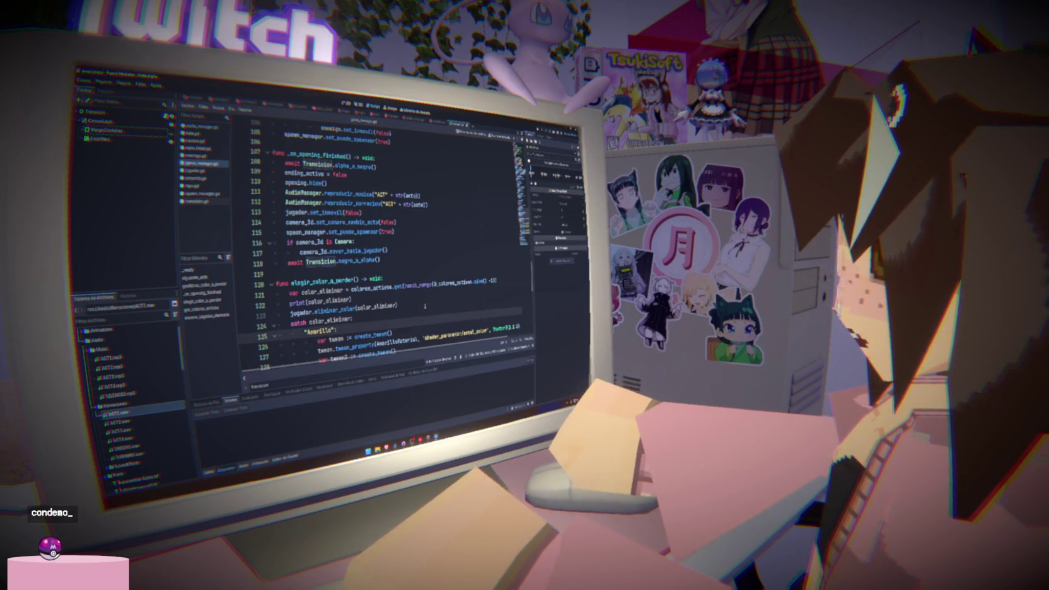
pyautogui.click(341, 273)
pyautogui.click(391, 142)
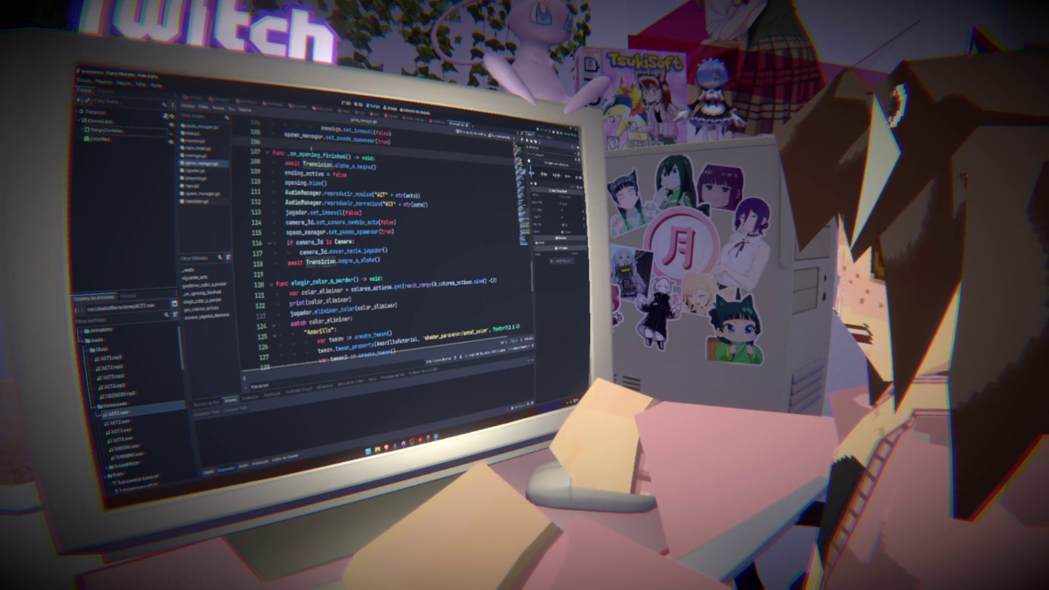
pyautogui.click(281, 457)
pyautogui.click(243, 467)
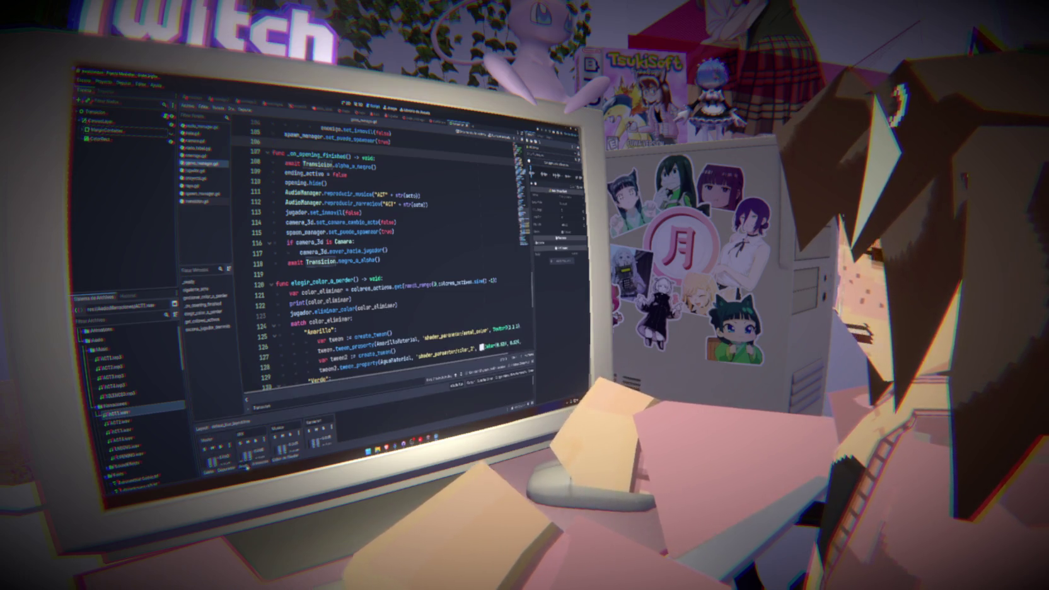
# - Enlarge the Audio bus panel, then test-run the game twice
pyautogui.moveTo(362, 397); pyautogui.dragTo(362, 320)
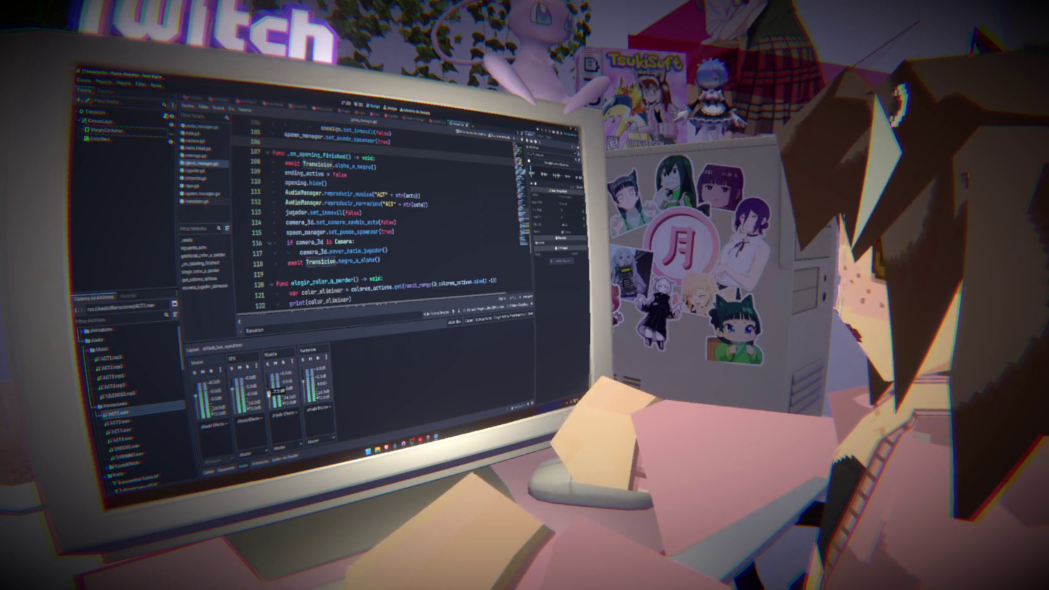
pyautogui.press('F5')
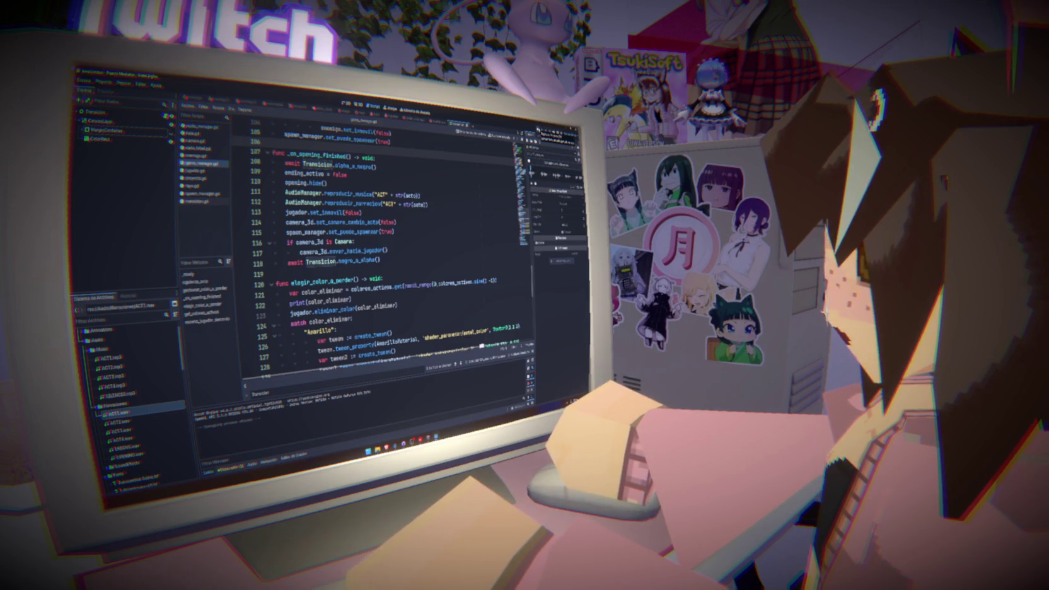
pyautogui.press('F5')
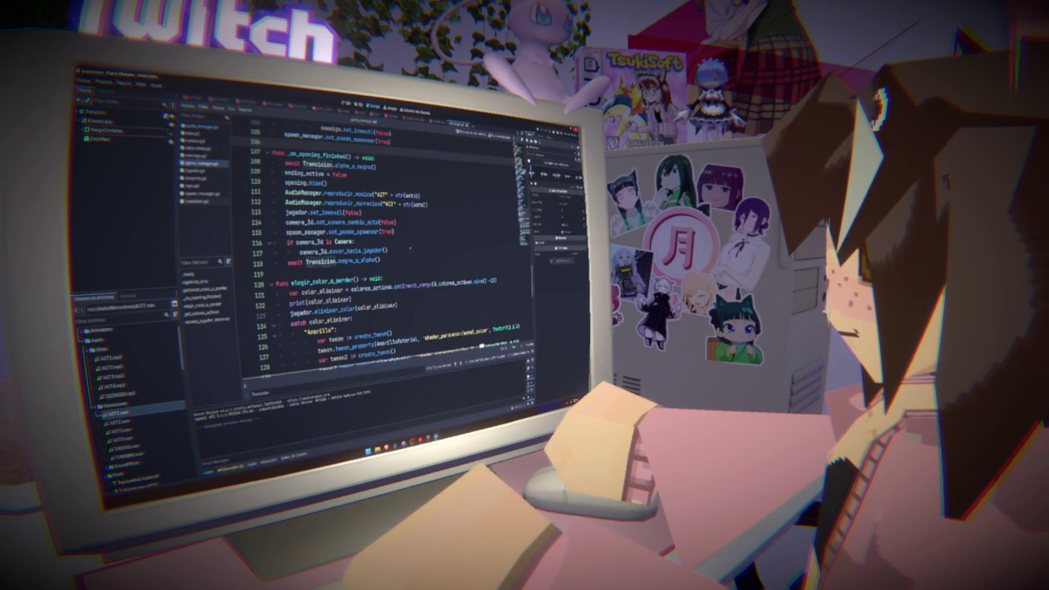
# - Add a comma after "OPENING" in line 40's reproducir_narracion call, checking its parameter hint
pyautogui.scroll(5, 378, 252)
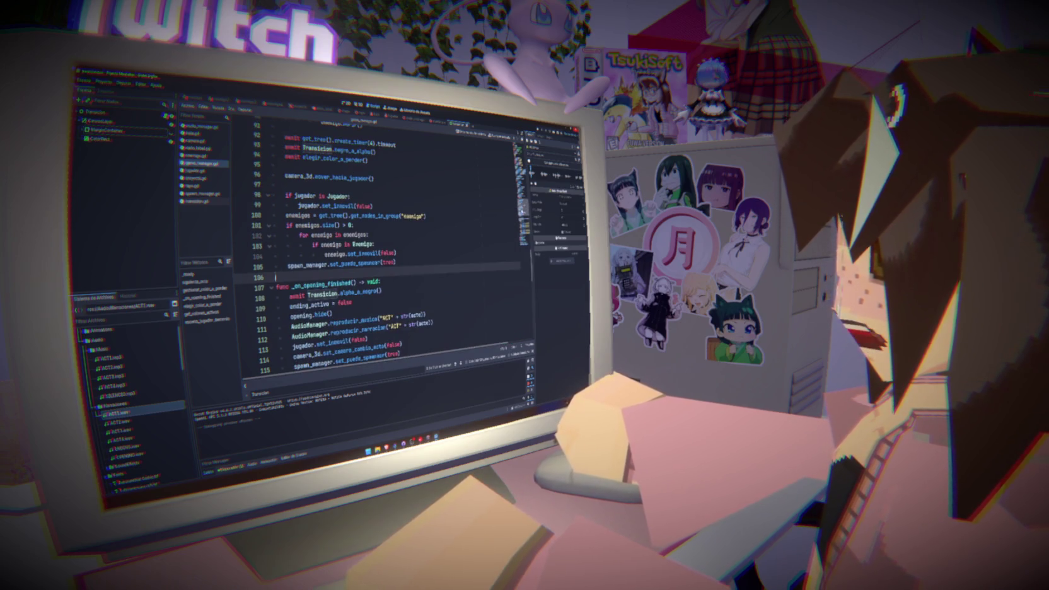
pyautogui.scroll(20, 378, 252)
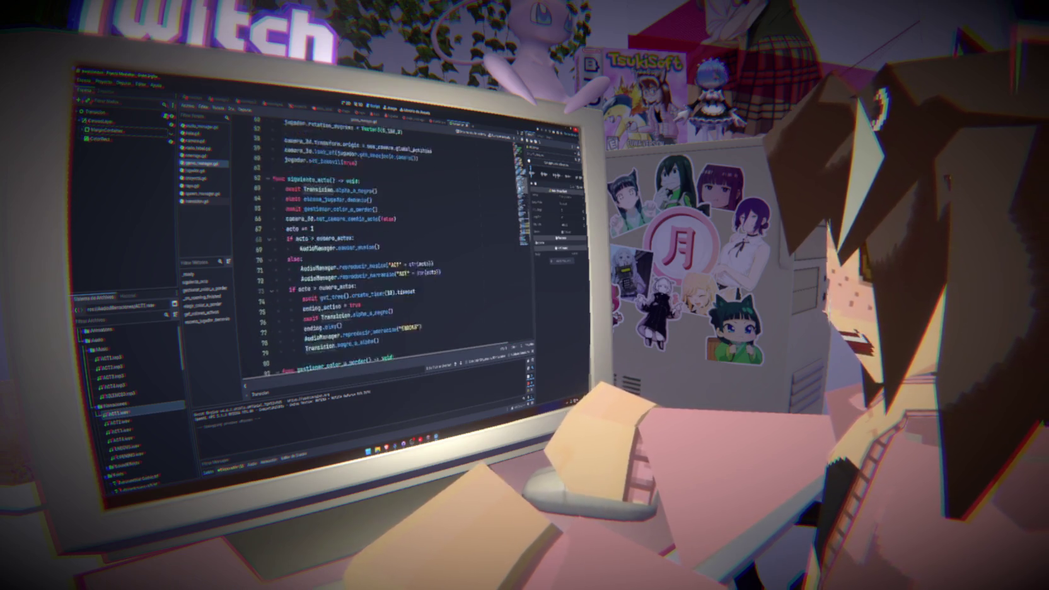
pyautogui.scroll(-2, 379, 252)
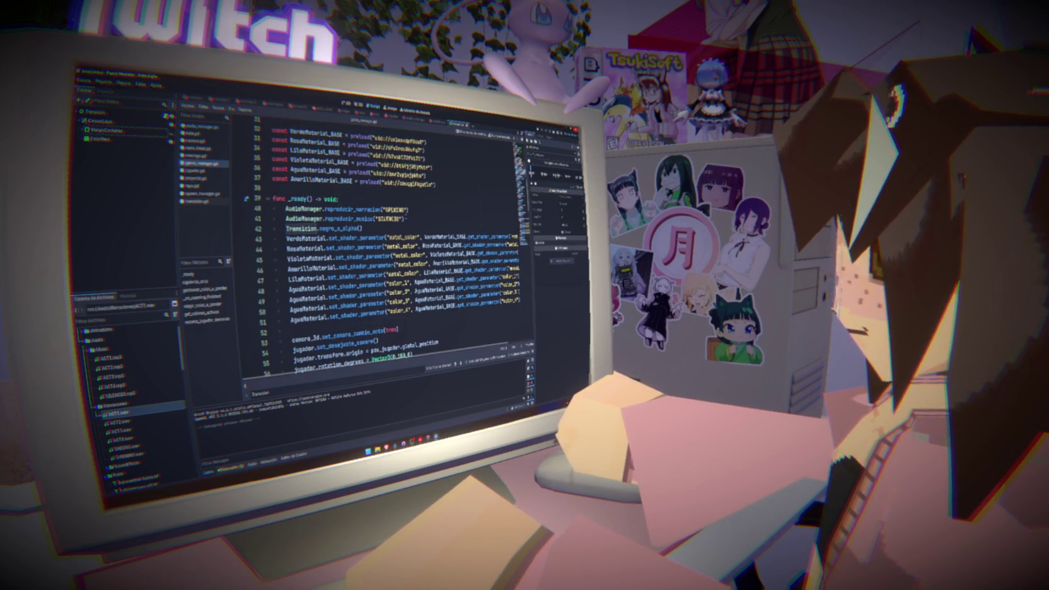
pyautogui.click(408, 209)
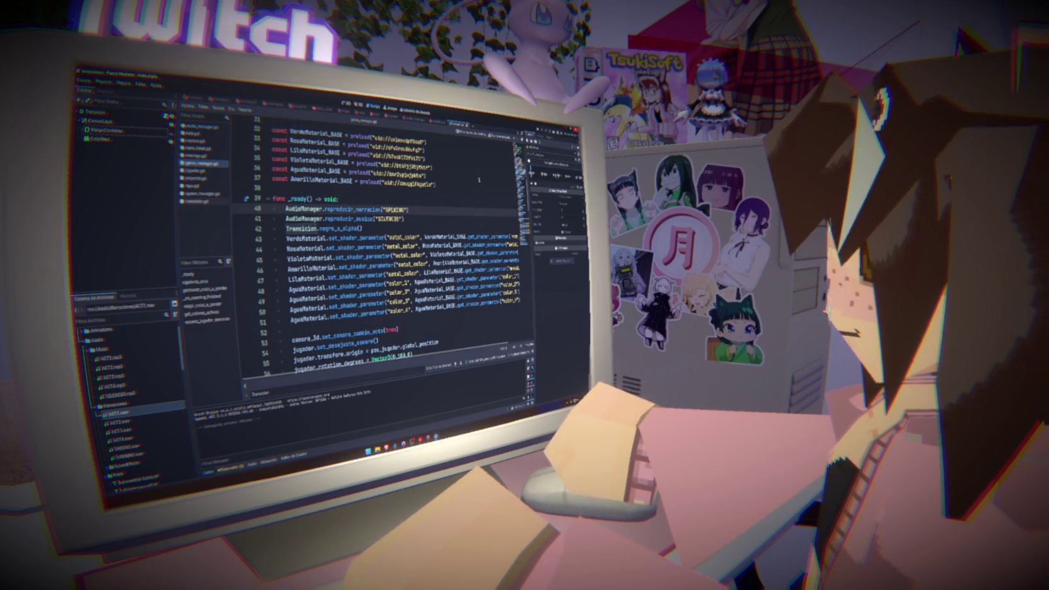
pyautogui.write(',')
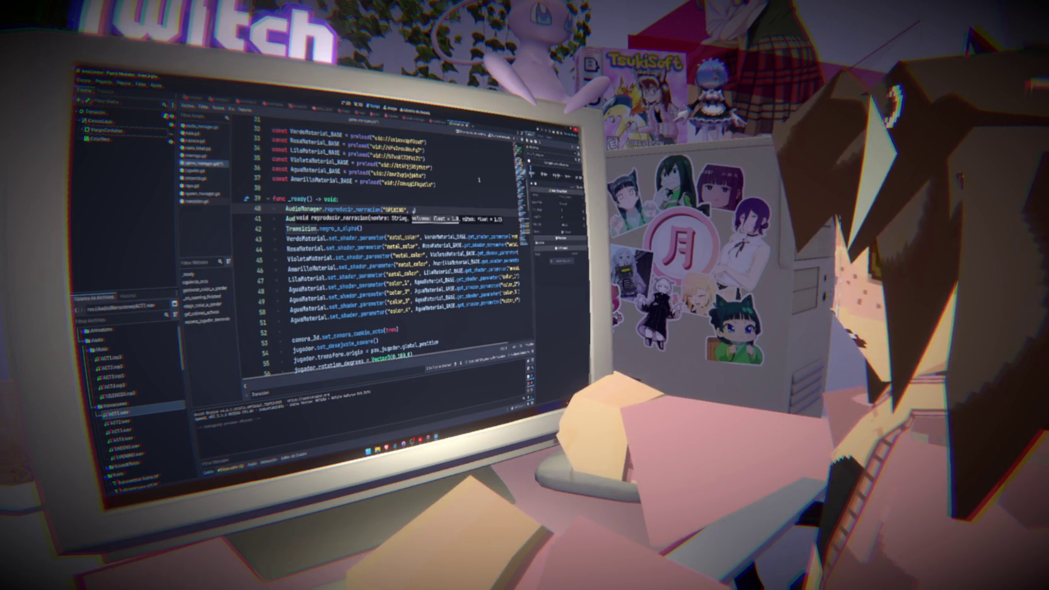
pyautogui.press('Escape')
pyautogui.hotkey('ctrl', 'space')
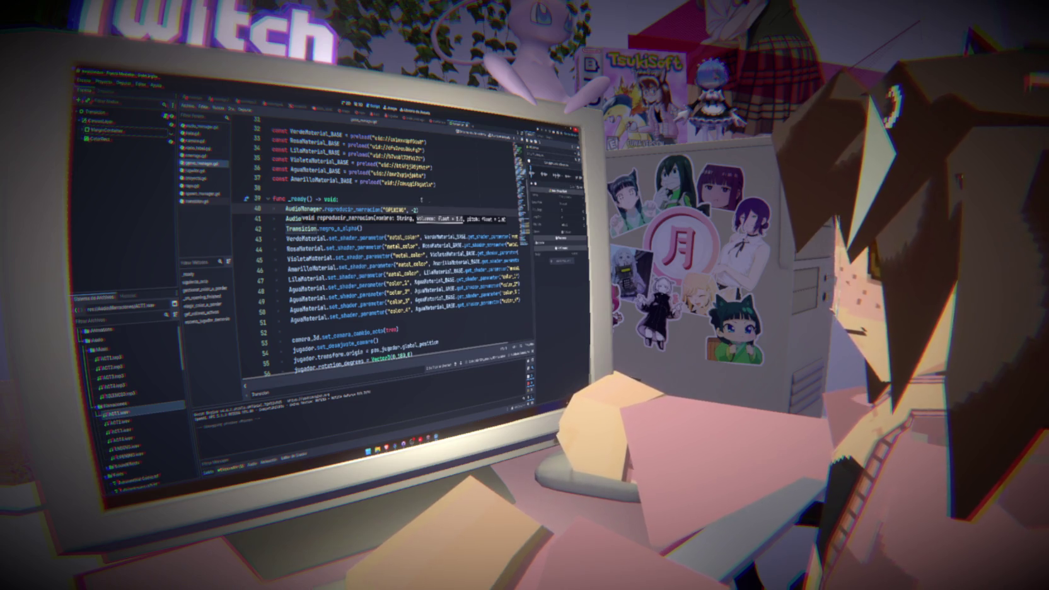
pyautogui.scroll(-15, 379, 246)
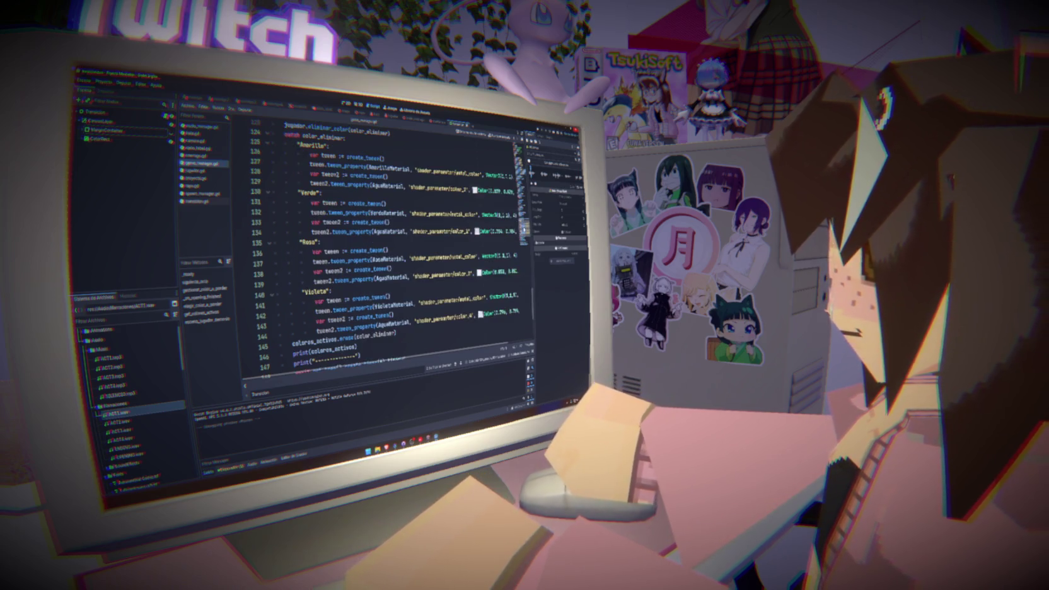
# - Find the ENDING narration call and add a negative volume argument after it
pyautogui.hotkey('ctrl', 'f')
pyautogui.write('ending')
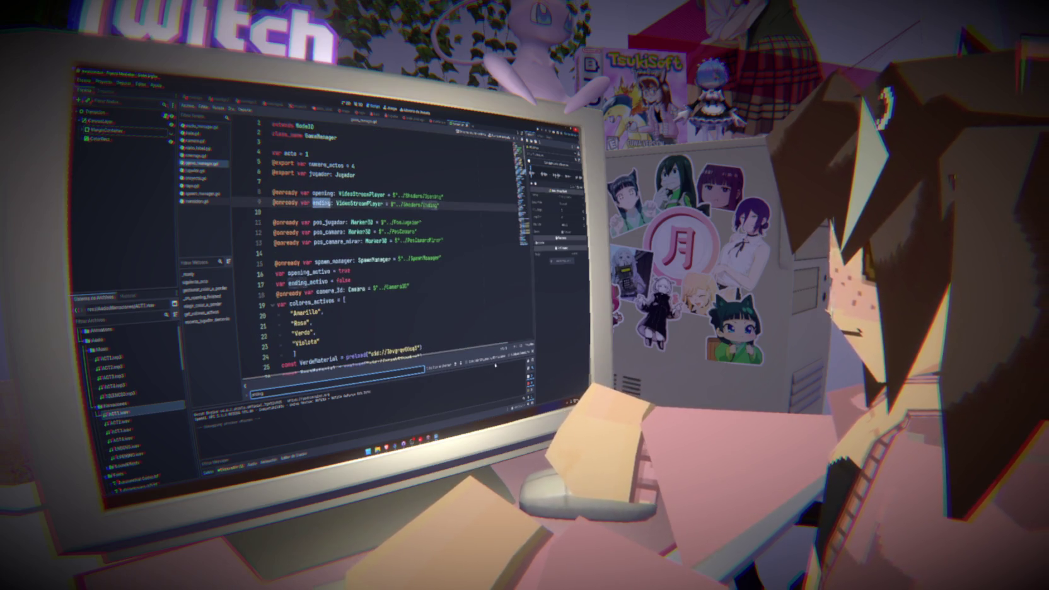
pyautogui.press('Return')
pyautogui.press('Return')
pyautogui.press('Return')
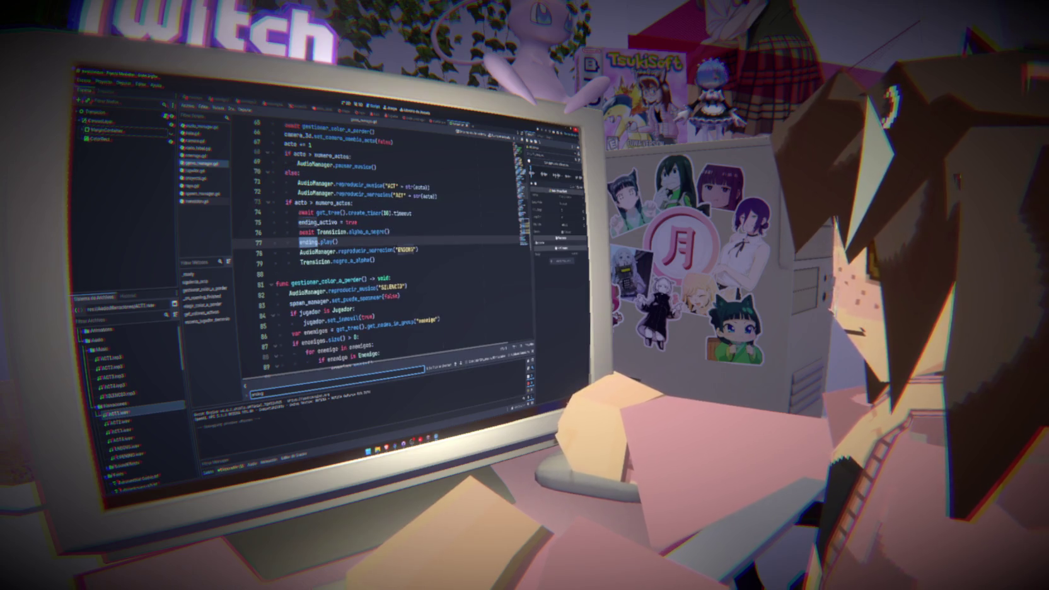
pyautogui.write(', -2')
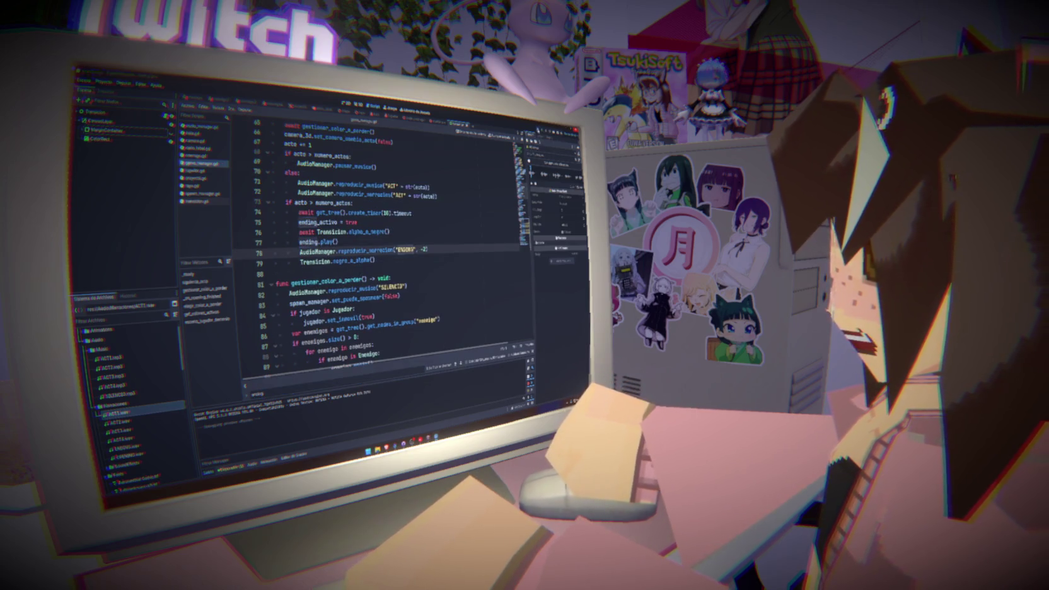
# - Test-run the game with the change, then stop it with F8
pyautogui.press('F5')
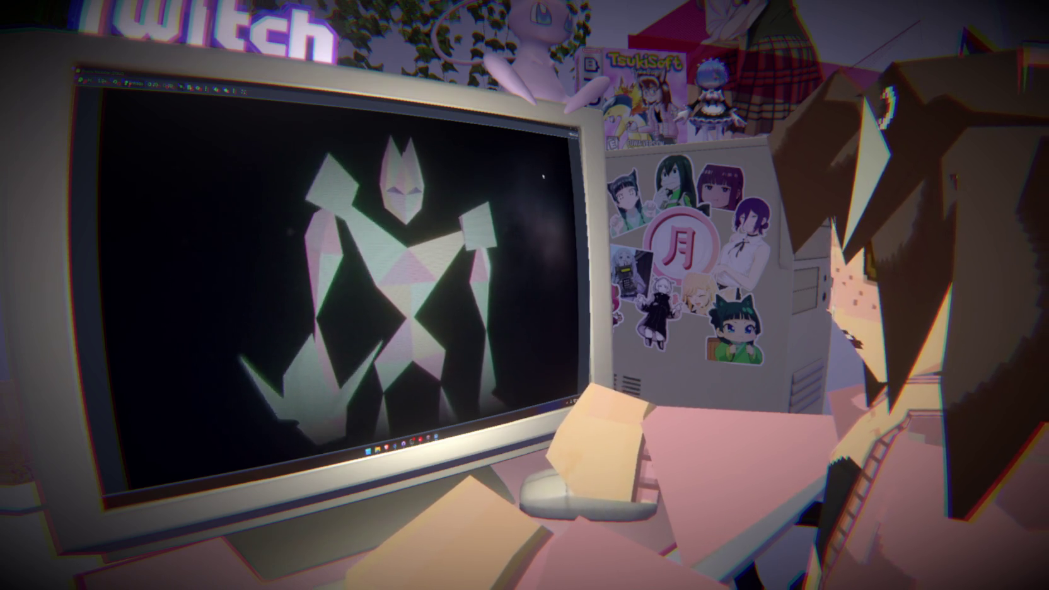
pyautogui.press('F8')
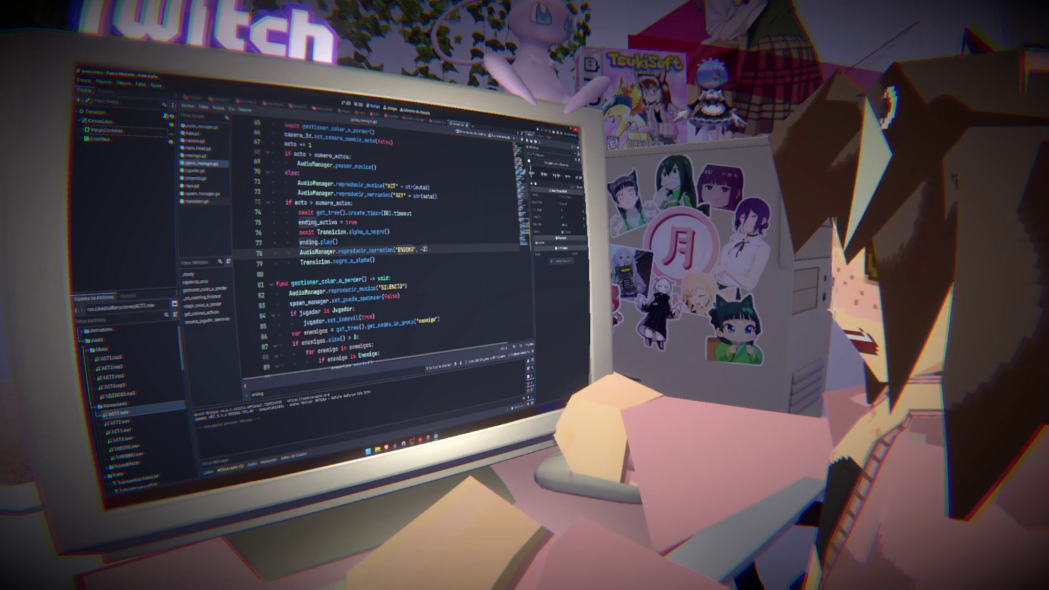
pyautogui.scroll(8, 391, 240)
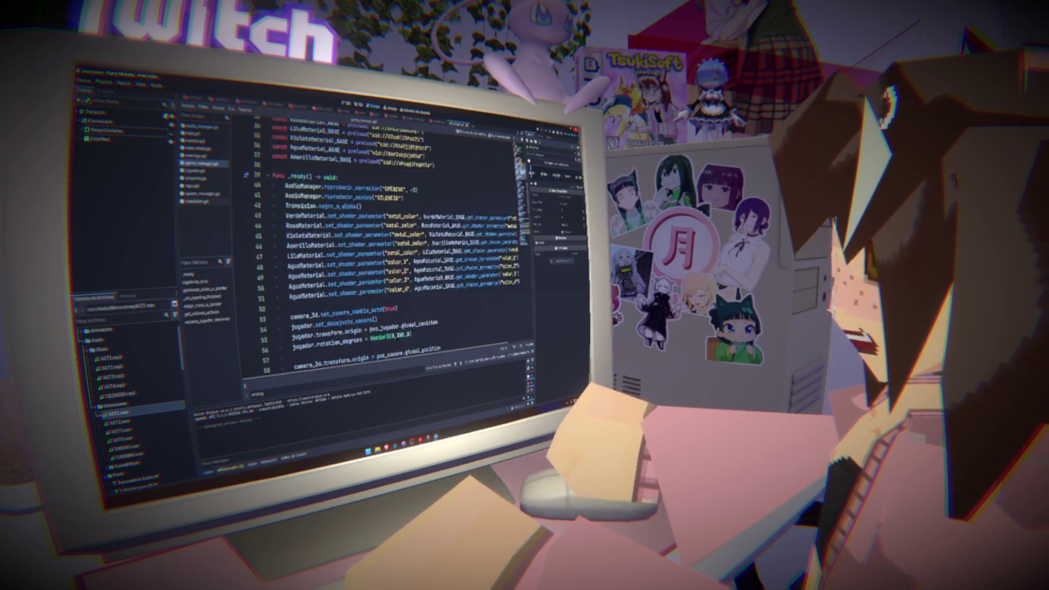
# - Scroll up to _ready() and run the project with F5
pyautogui.scroll(4, 391, 240)
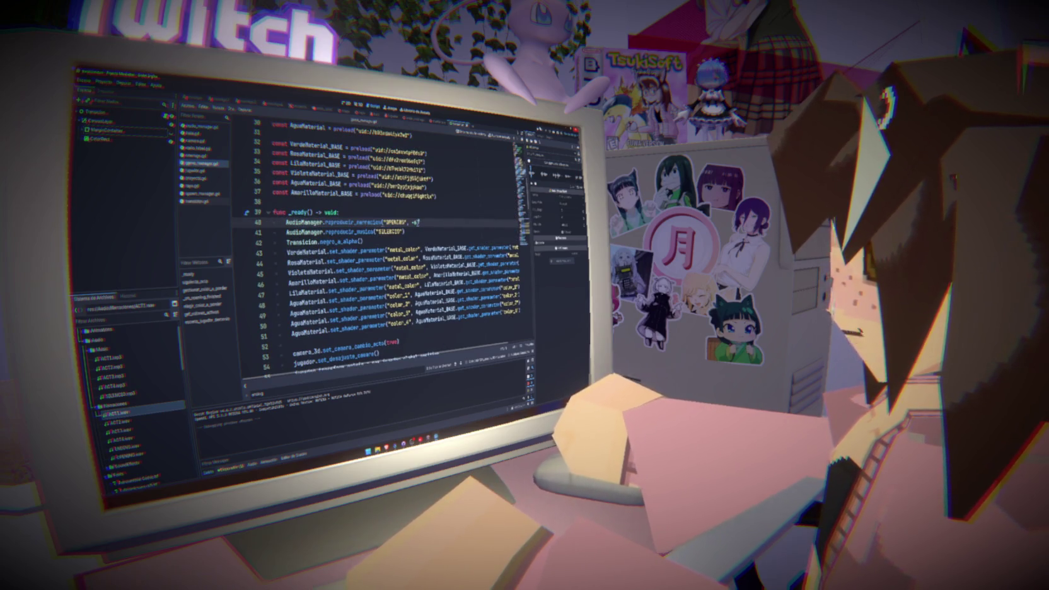
pyautogui.press('F5')
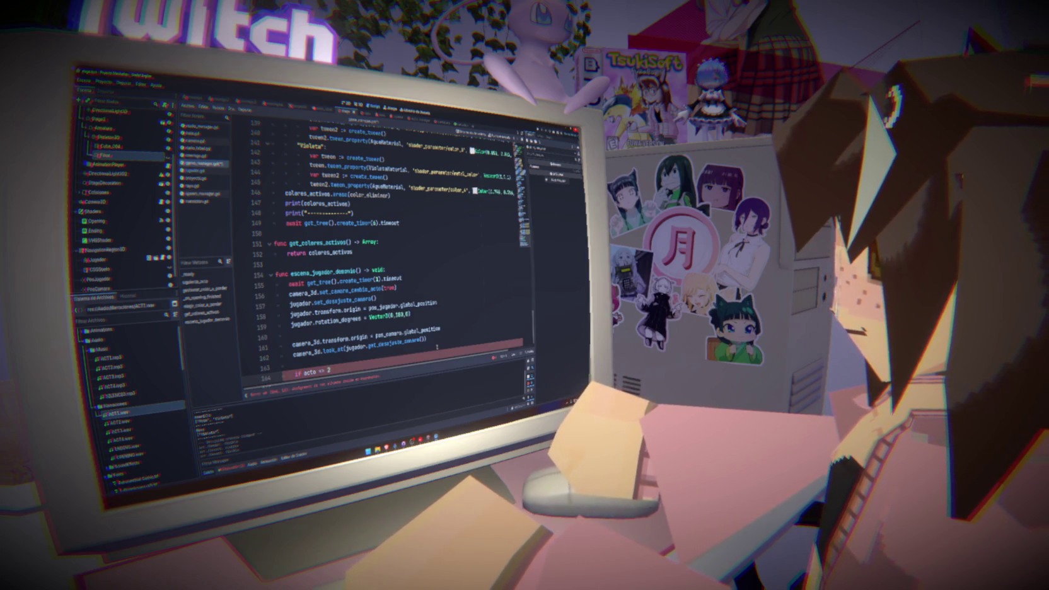
# - Complete the acto >= 2 branch with diablo.show(), then open ACT3.mp3's import preview
pyautogui.write(':')
pyautogui.press('Return')
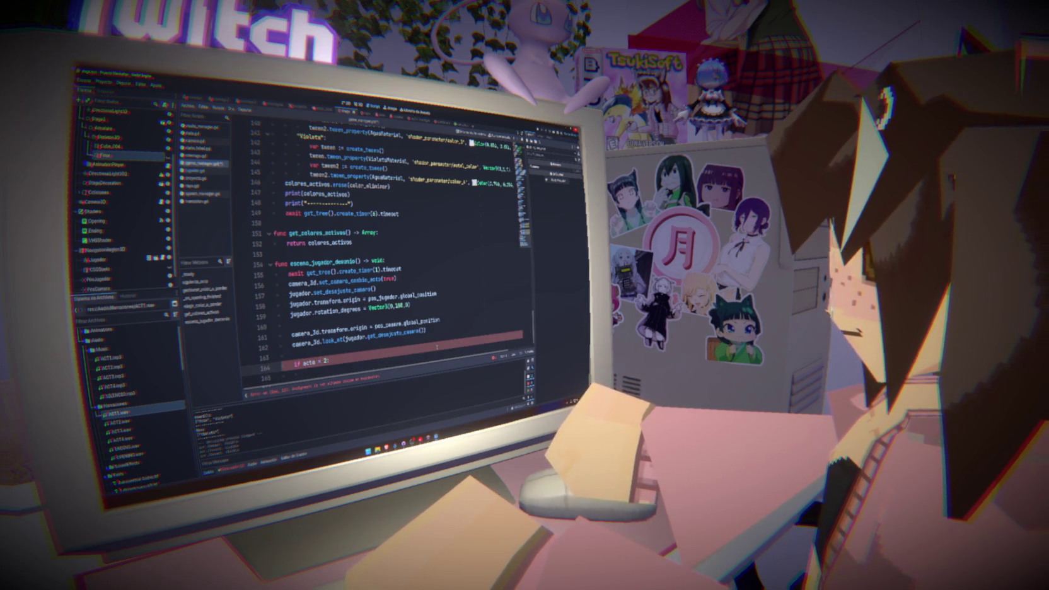
pyautogui.press('Down')
pyautogui.write('show')
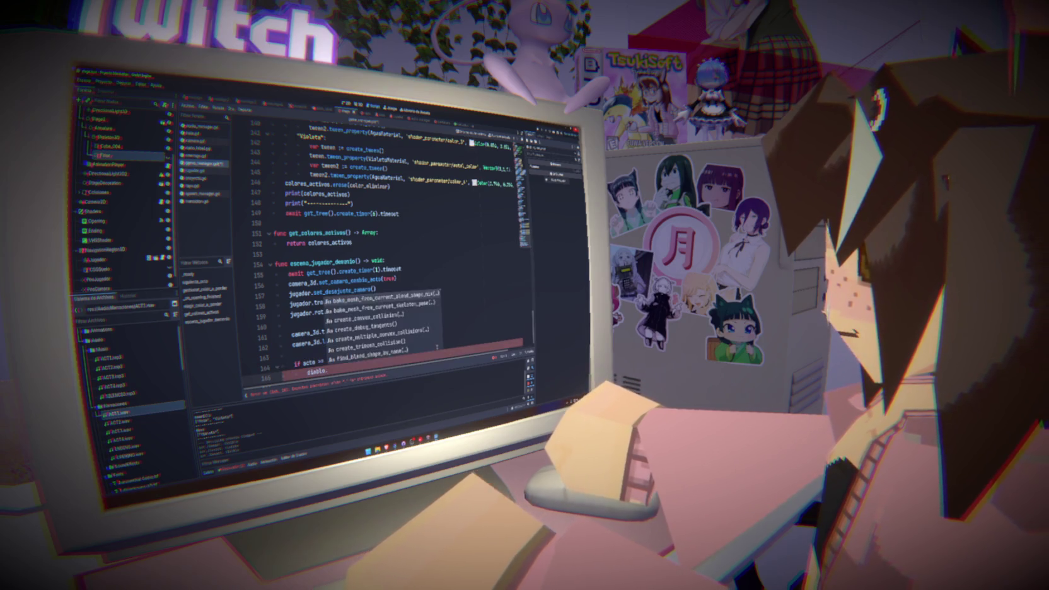
pyautogui.press('Return')
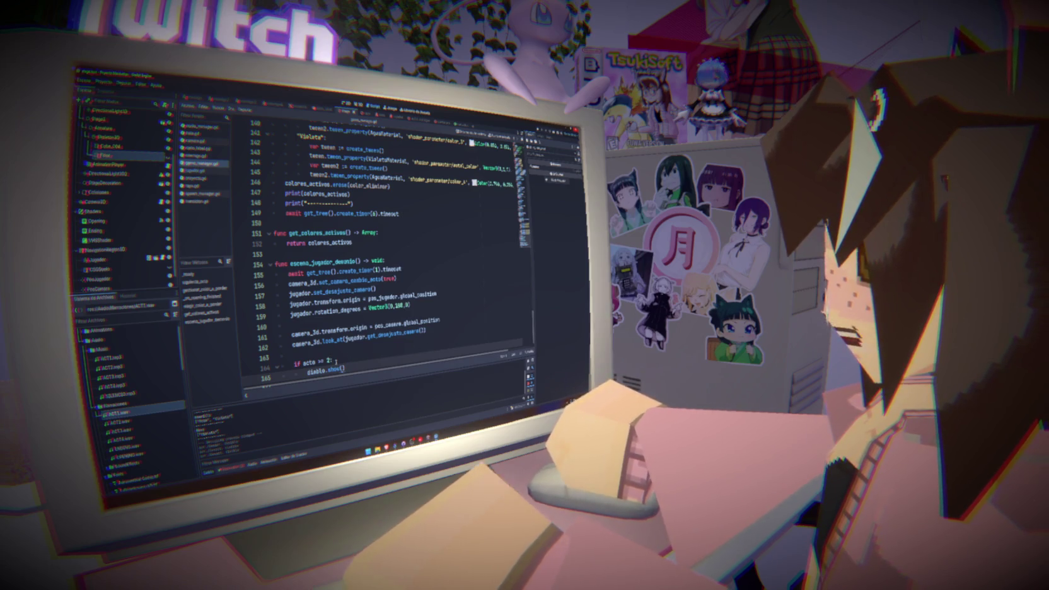
pyautogui.doubleClick(138, 377)
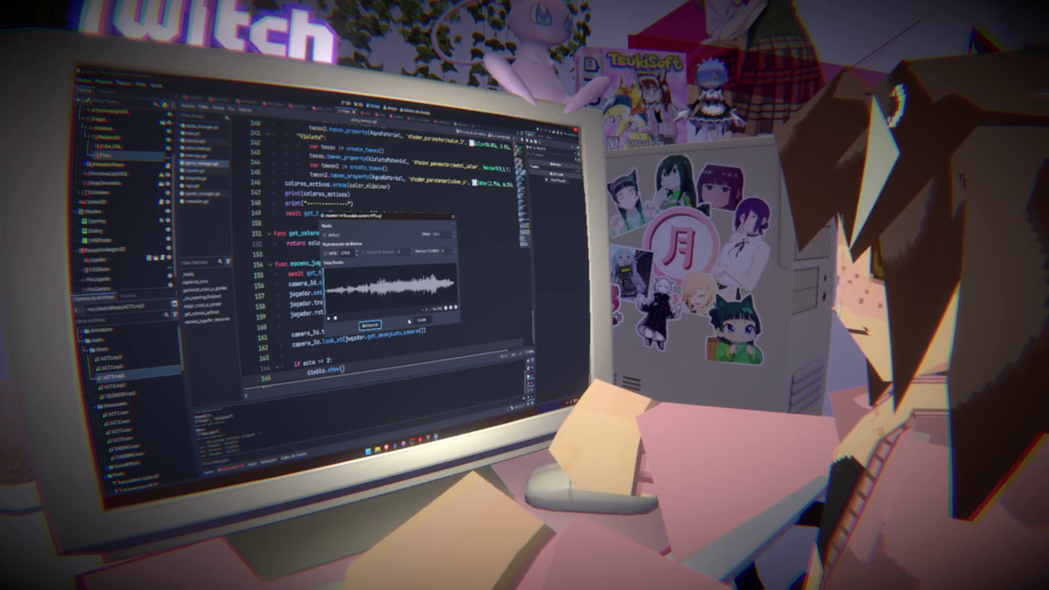
# - Close the ACT3.mp3 preview, select ACT1.wav, and go to the diablo check on line 163
pyautogui.click(420, 320)
pyautogui.click(123, 431)
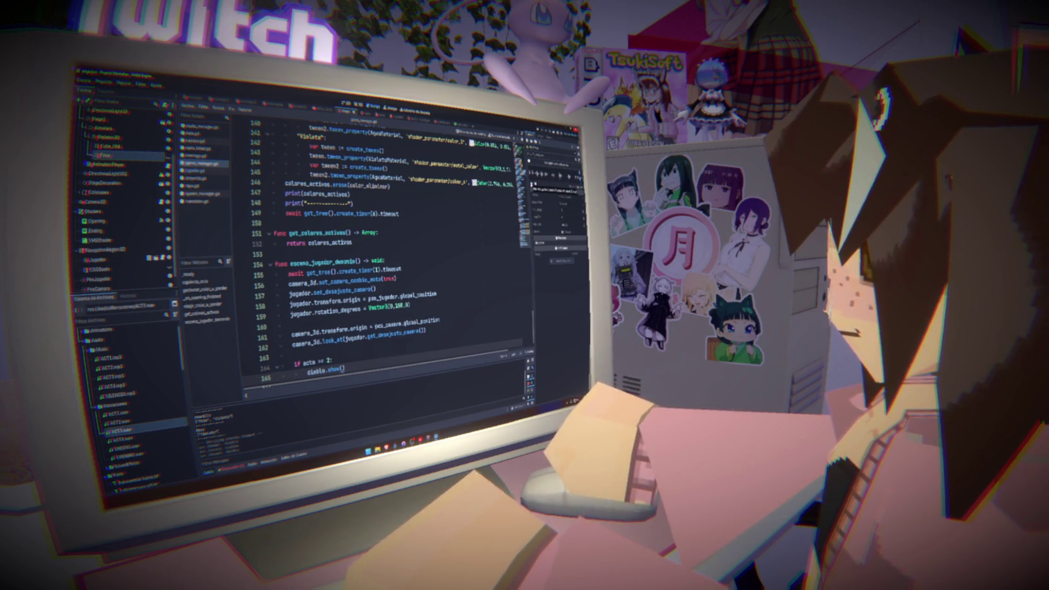
pyautogui.click(328, 358)
pyautogui.write('4')
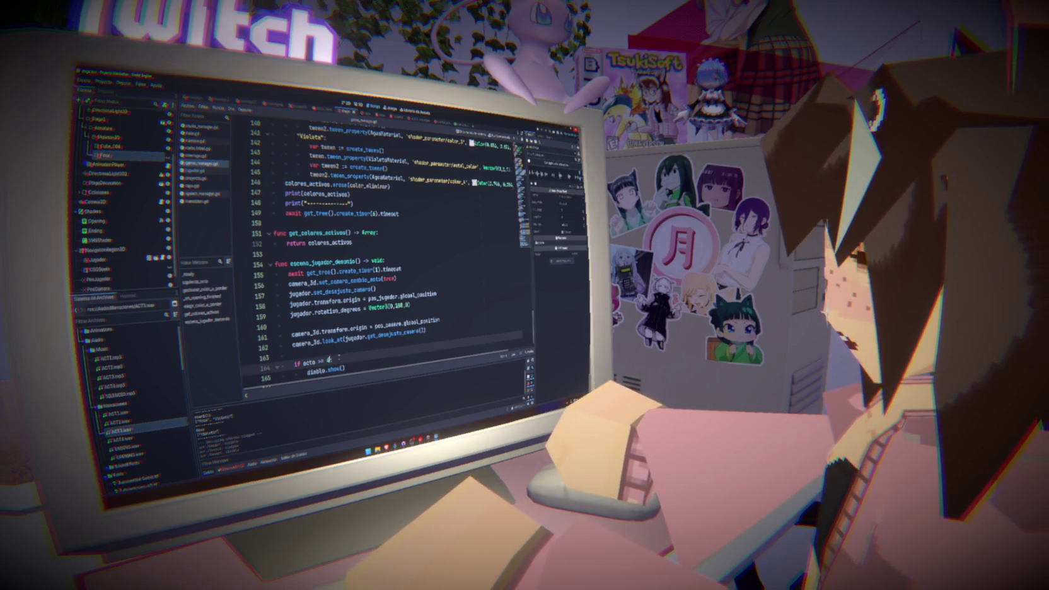
pyautogui.click(352, 350)
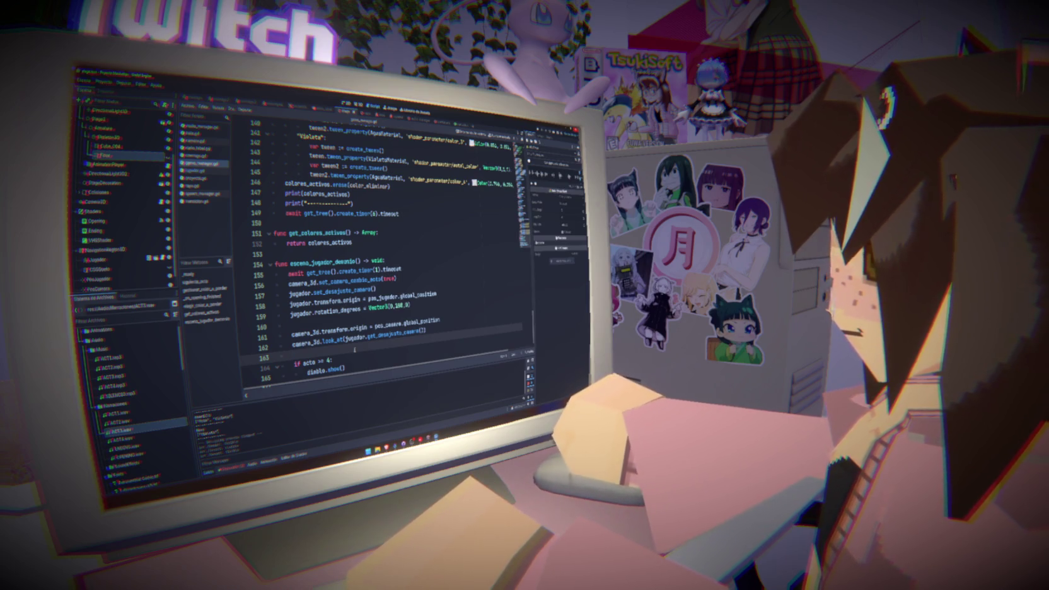
# - Review lines 162–164 around the acto check, then run the project
pyautogui.click(441, 327)
pyautogui.click(329, 361)
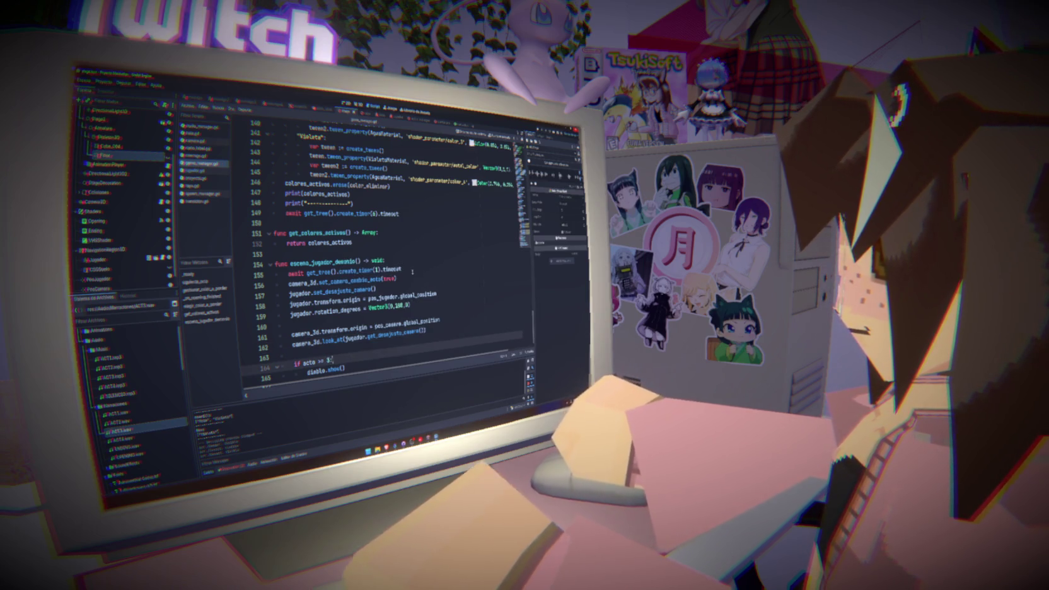
pyautogui.press('F5')
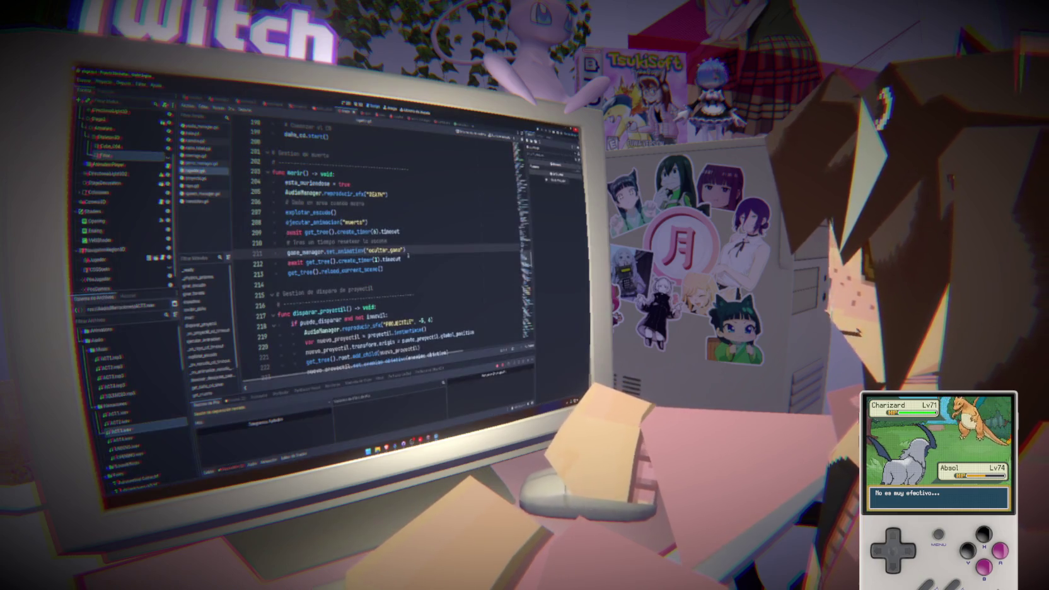
# - Replace line 211 with await Transicion.alpha_a_negro() and delete the one-second timer line
pyautogui.hotkey('shift', 'End')
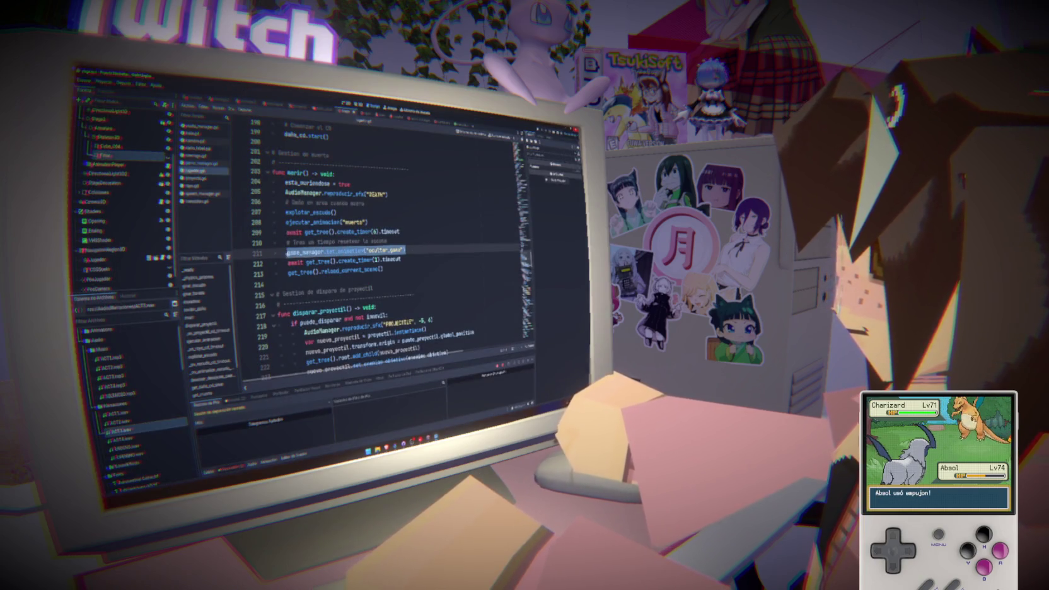
pyautogui.press('Delete')
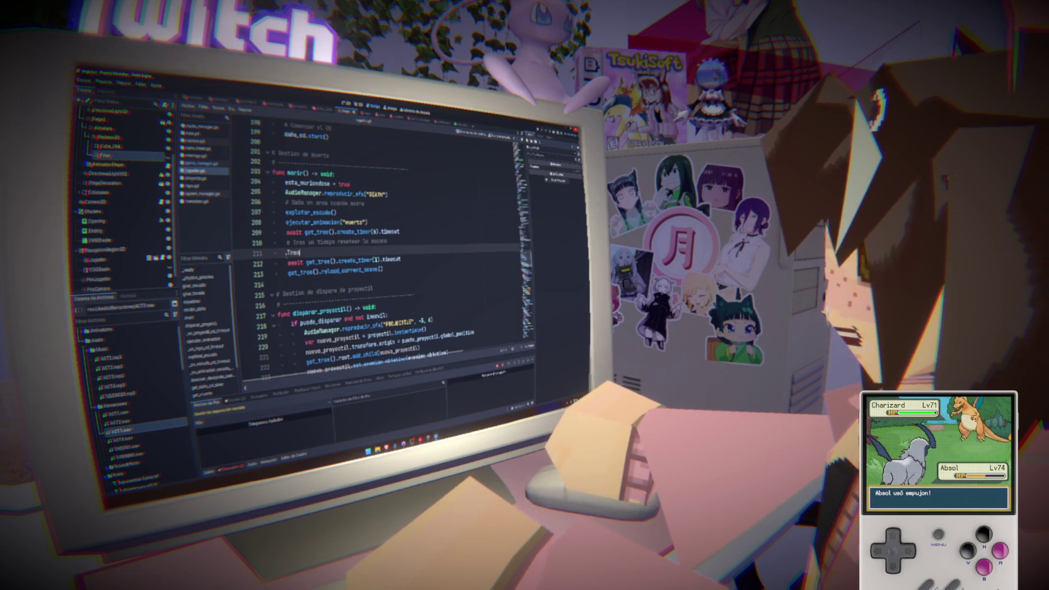
pyautogui.write('Tra')
pyautogui.press('Return')
pyautogui.write('.')
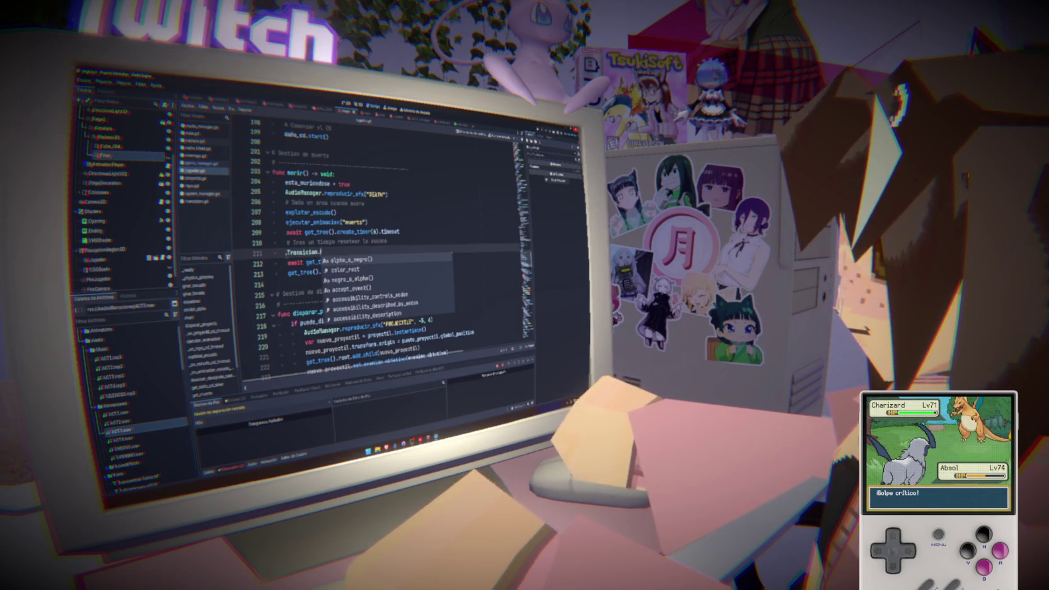
pyautogui.press('Return')
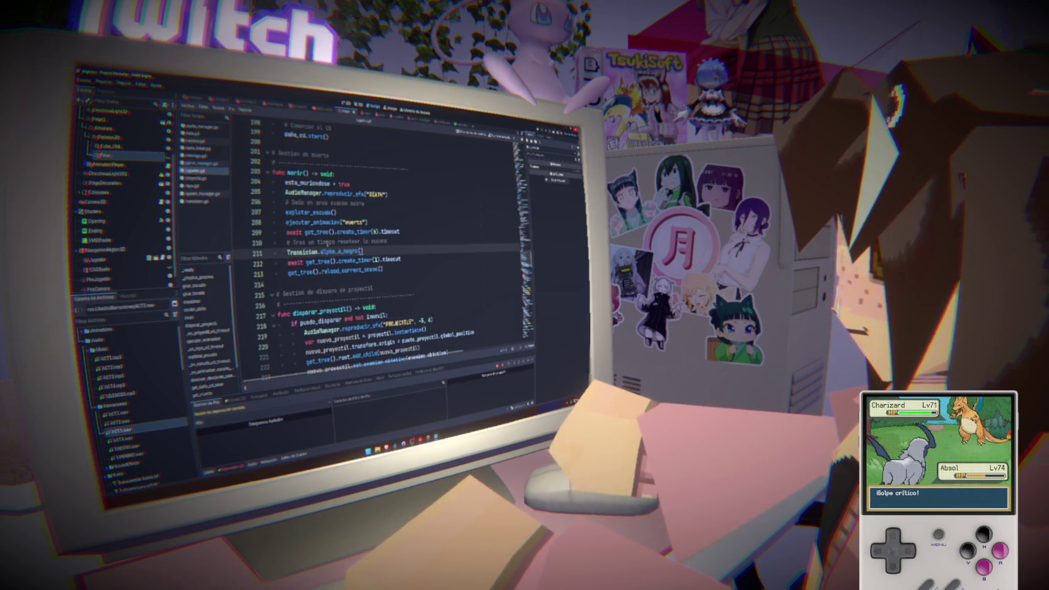
pyautogui.moveTo(276, 260); pyautogui.dragTo(401, 260)
pyautogui.press('BackSpace')
pyautogui.press('BackSpace')
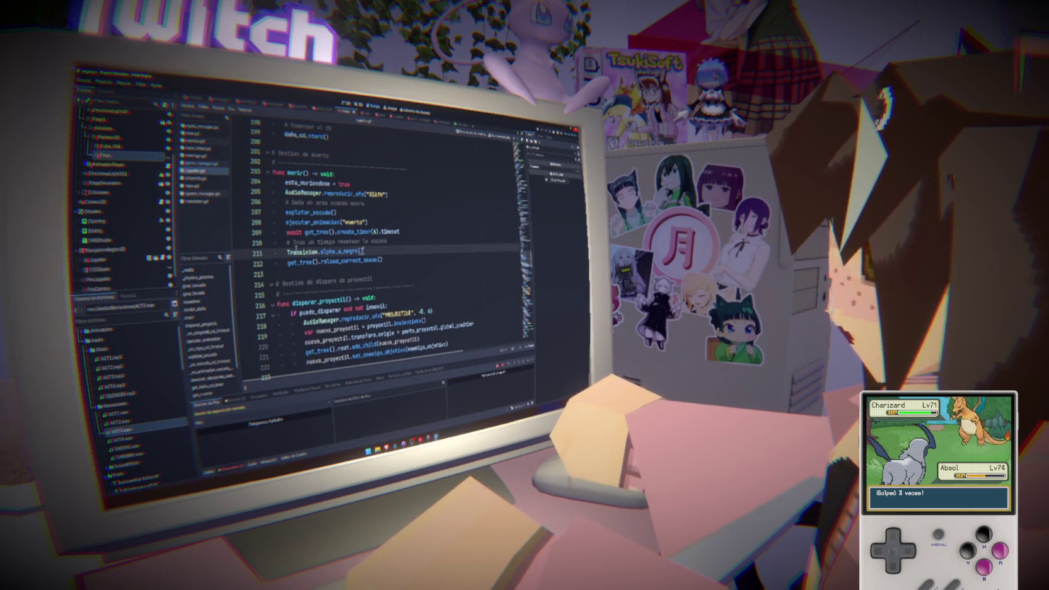
pyautogui.press('Home')
pyautogui.write('await')
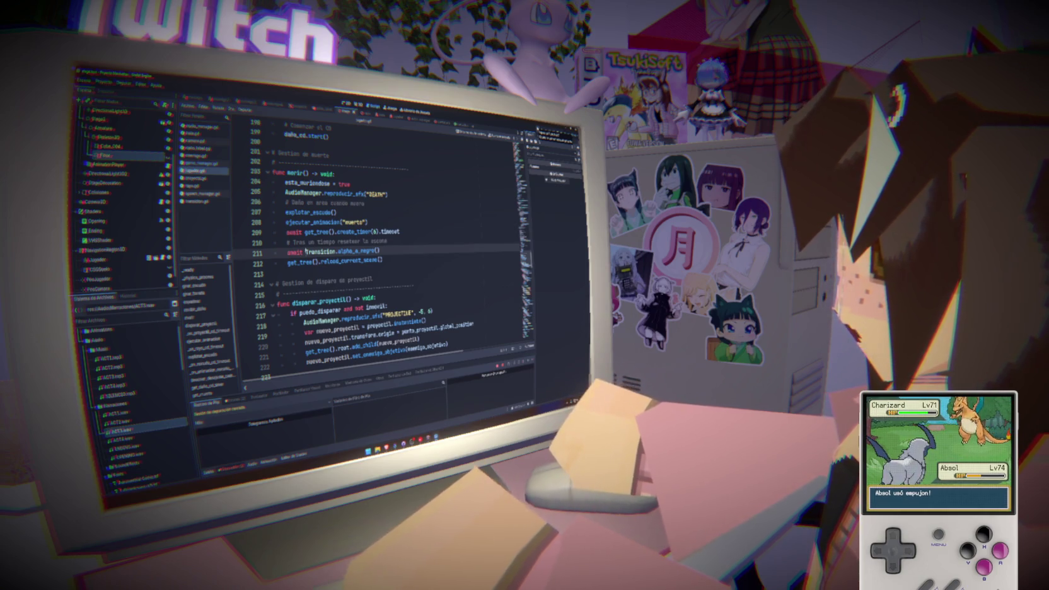
# - Browse the script list, opening spawn_manager.gd and then game_manager.gd
pyautogui.click(400, 211)
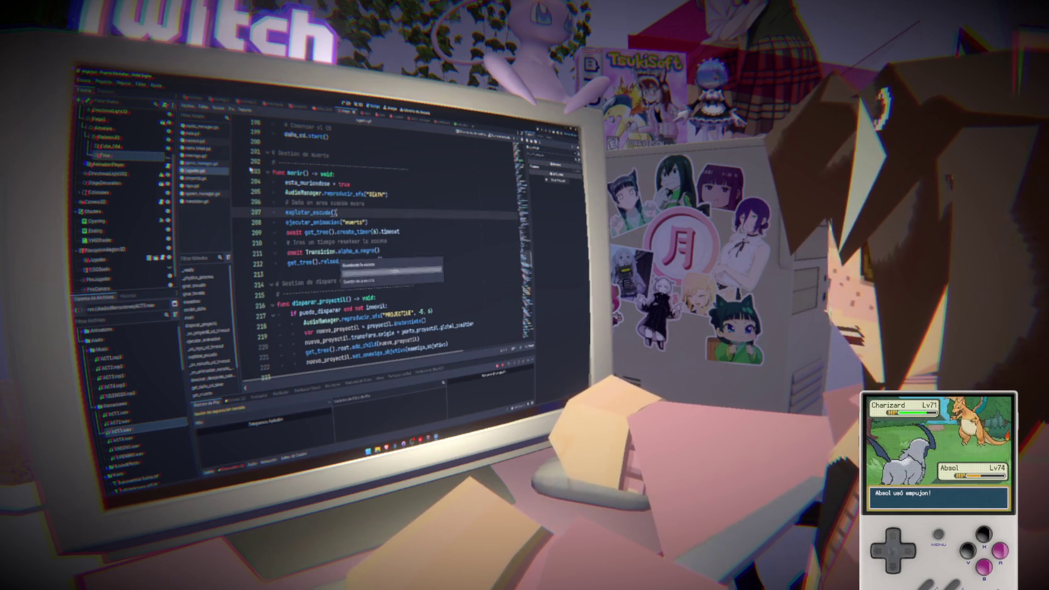
pyautogui.click(202, 163)
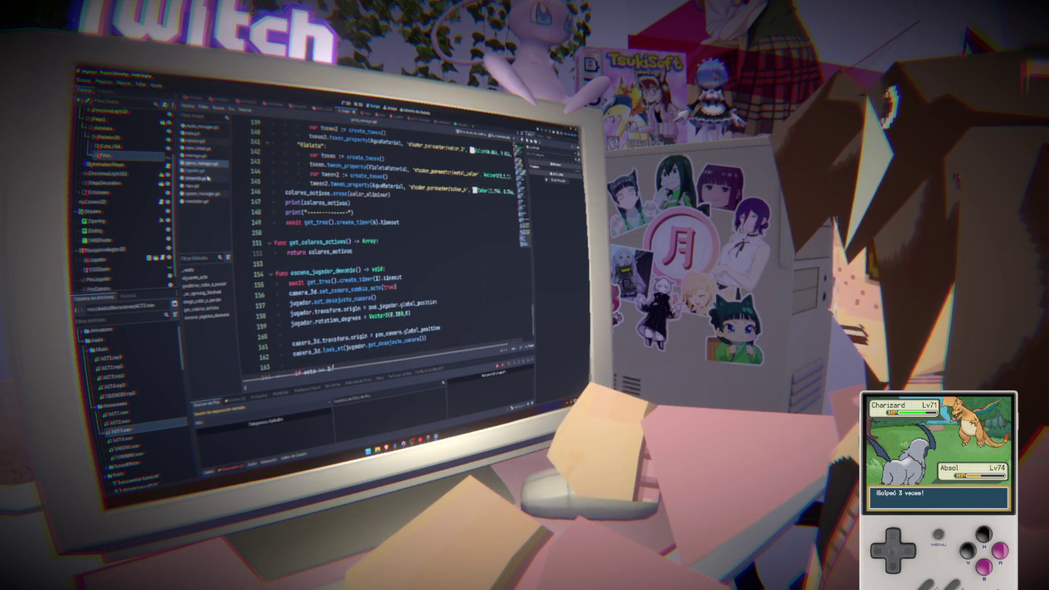
pyautogui.click(207, 195)
pyautogui.click(203, 164)
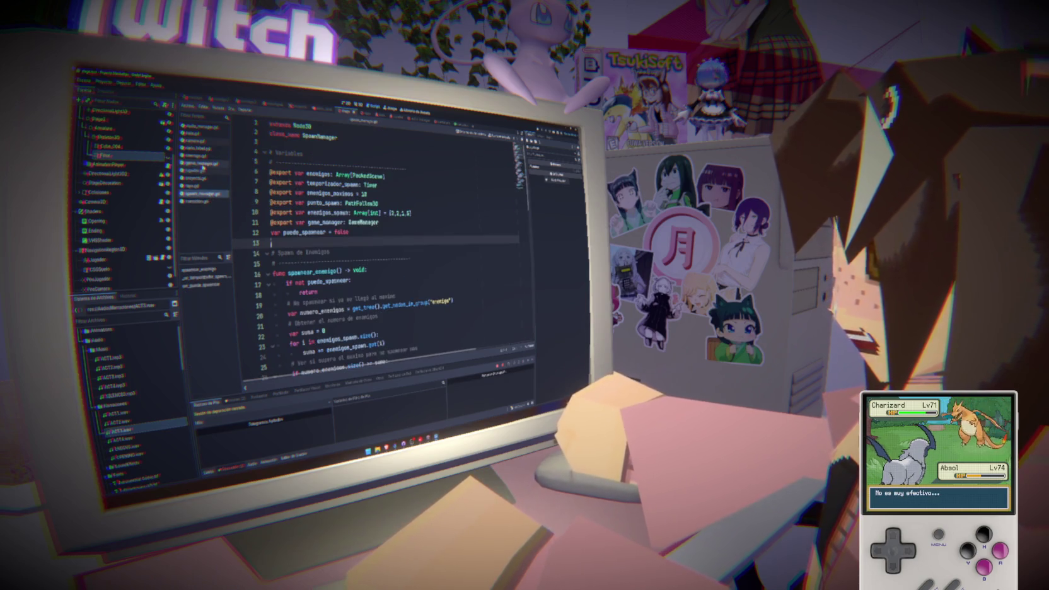
# - Comment out diablo.show() under the acto == 3 check, then scroll up to line 13
pyautogui.scroll(-5, 378, 252)
pyautogui.moveTo(280, 342); pyautogui.dragTo(344, 357)
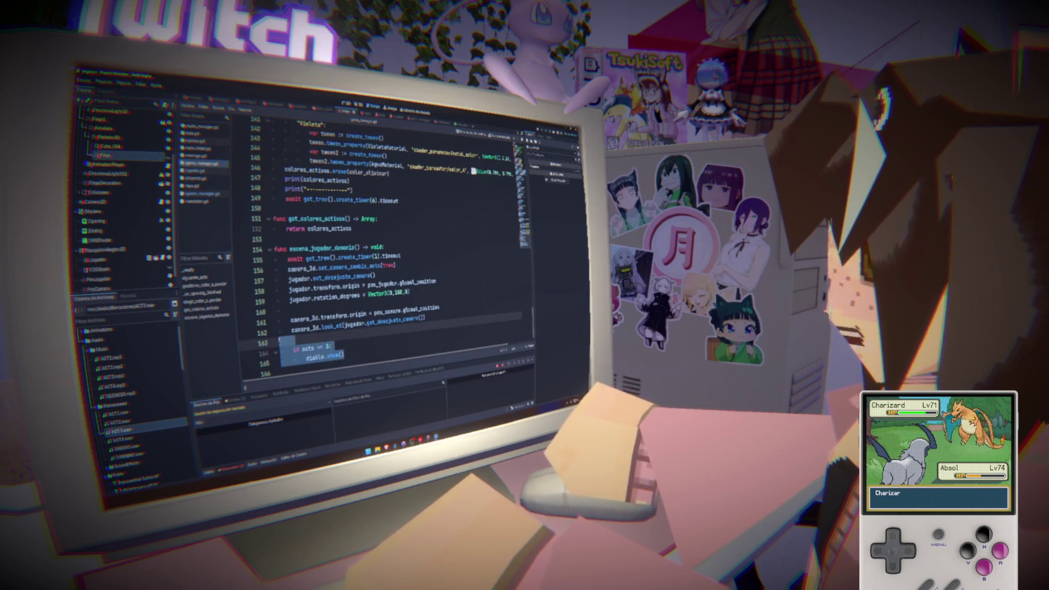
pyautogui.click(296, 350)
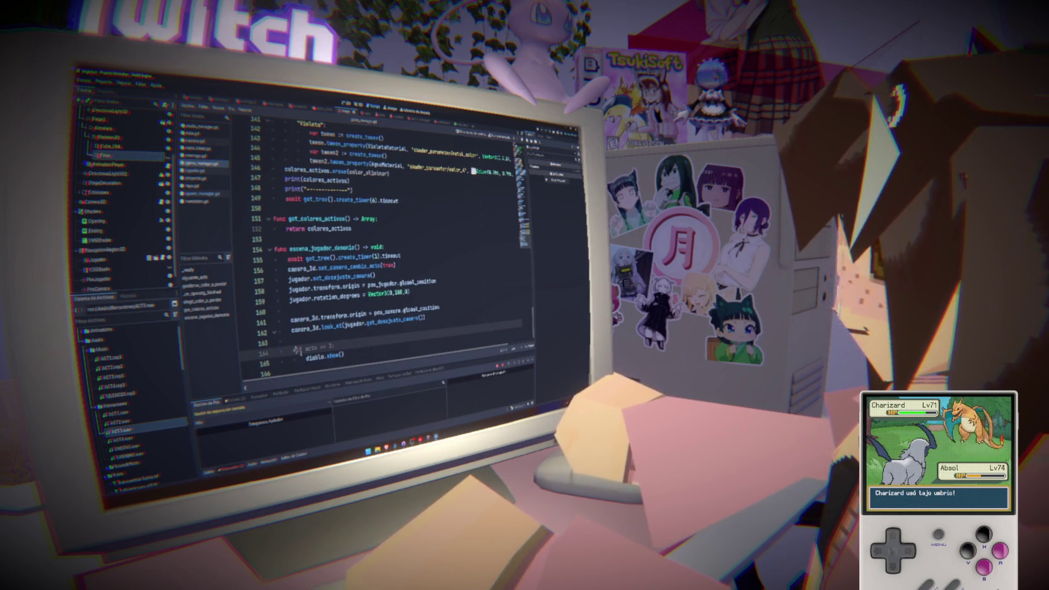
pyautogui.hotkey('ctrl', 'k')
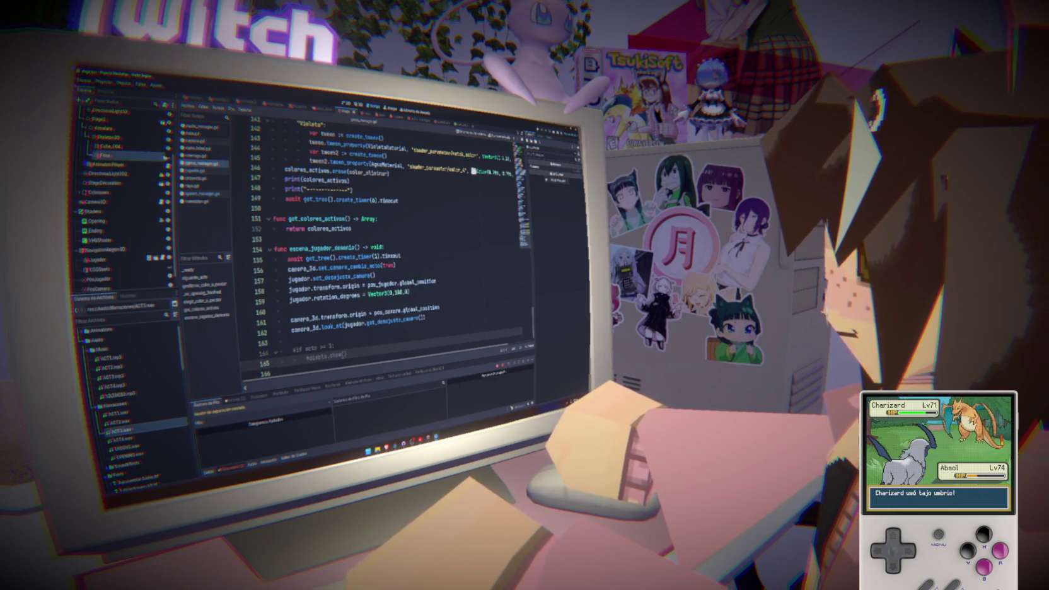
pyautogui.click(462, 209)
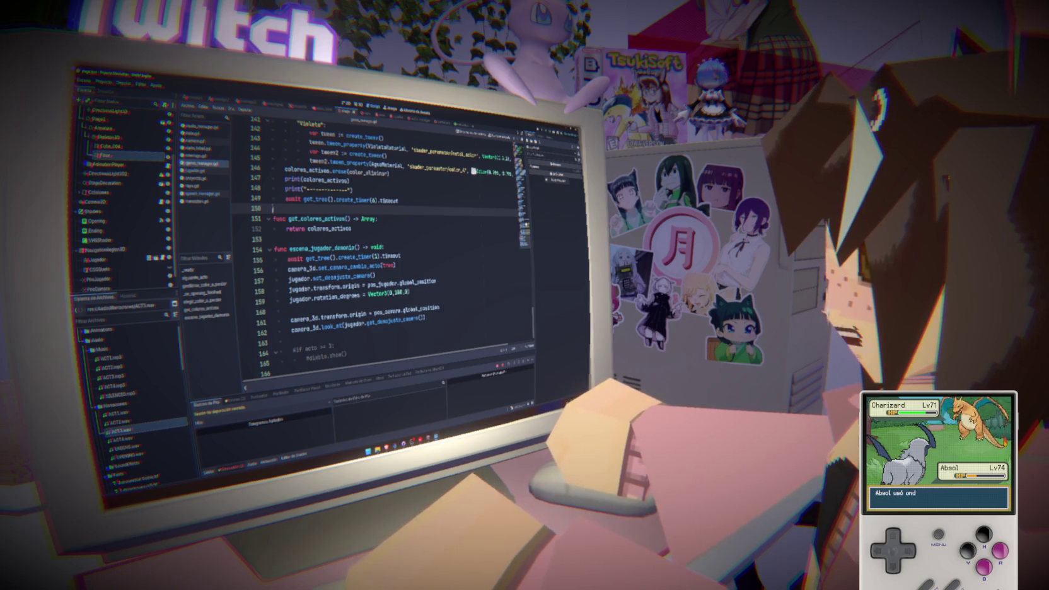
pyautogui.scroll(20, 391, 249)
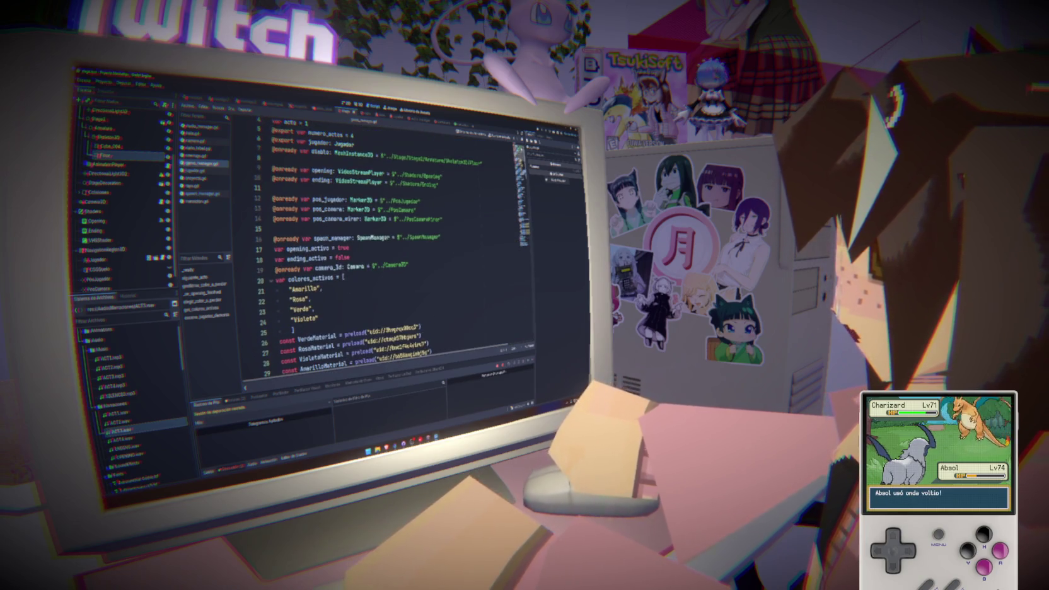
pyautogui.click(478, 211)
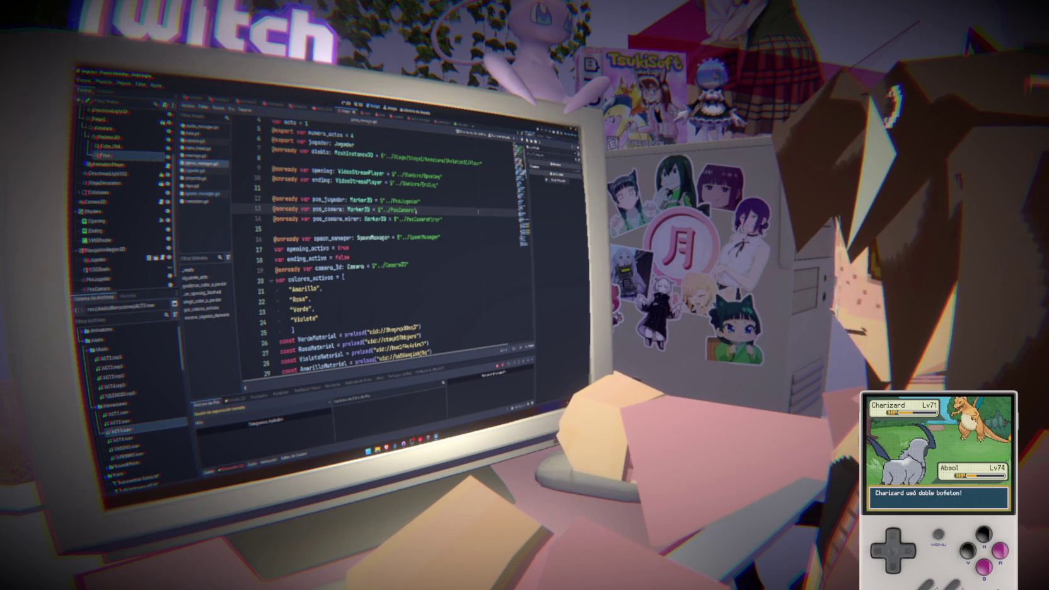
# - Bring up the browser showing the Color docs and go to the Instagram home feed
pyautogui.moveTo(391, 445)
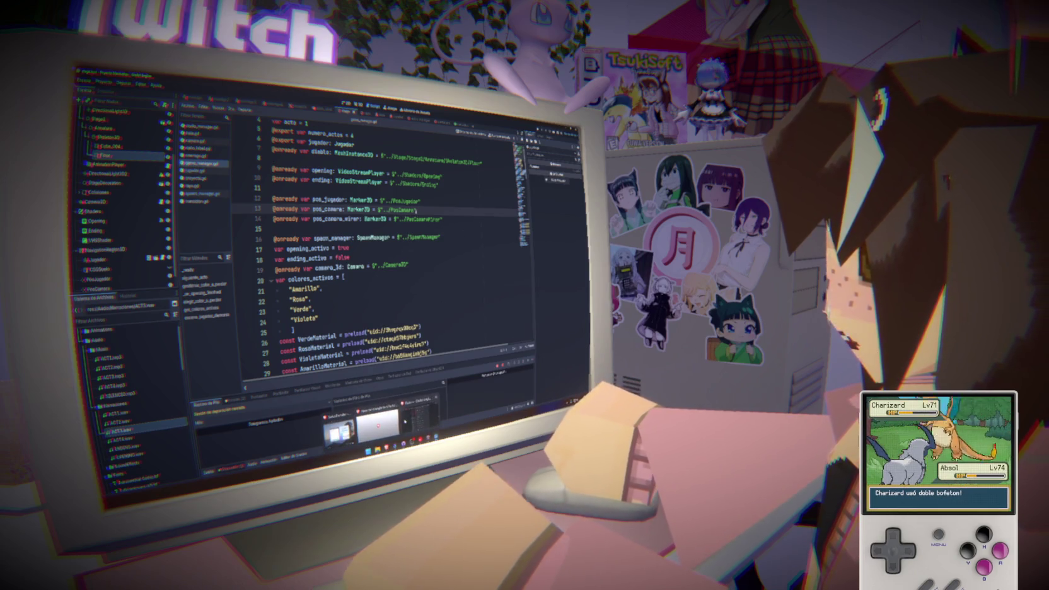
pyautogui.click(391, 416)
pyautogui.hotkey('alt', 'Tab')
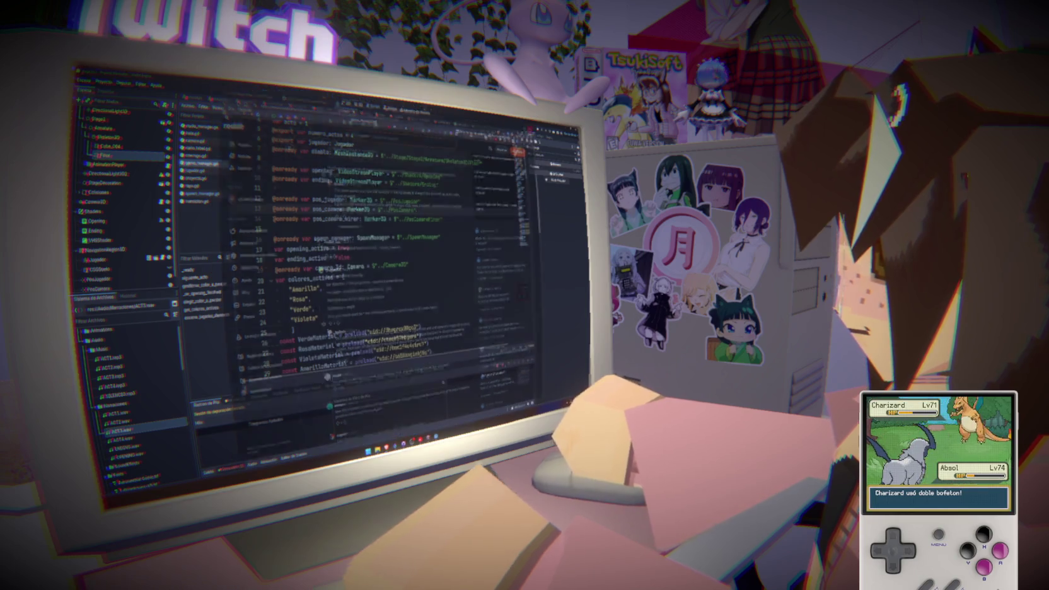
pyautogui.moveTo(377, 449)
pyautogui.click(366, 424)
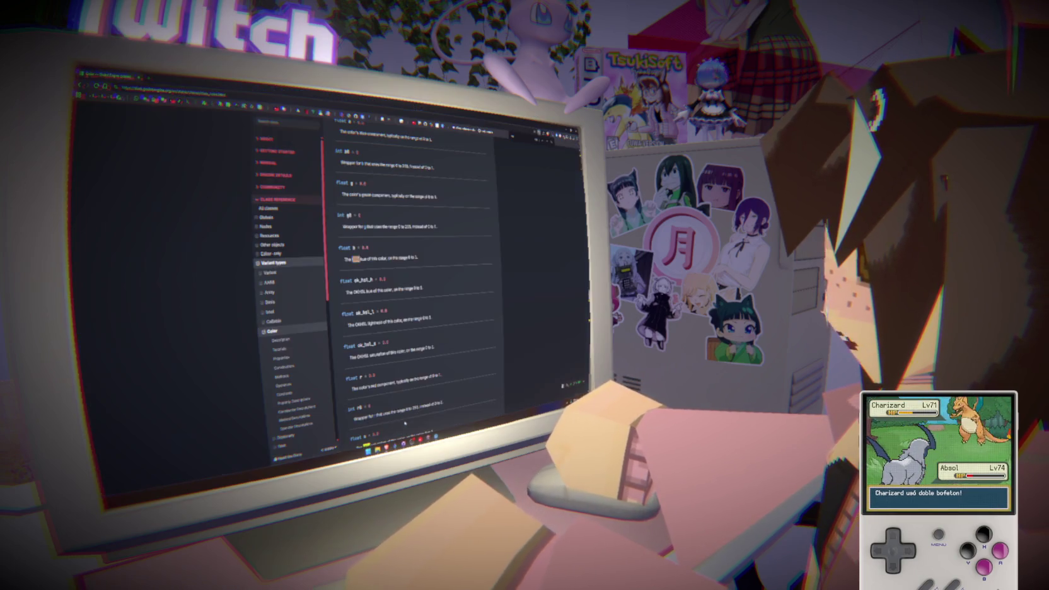
pyautogui.click(160, 103)
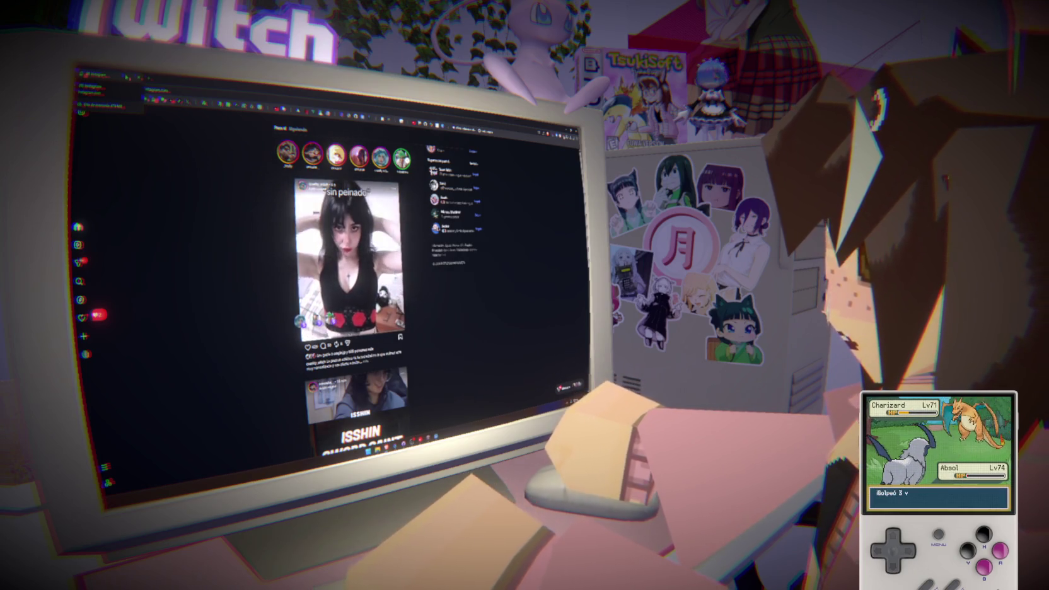
pyautogui.scroll(-5, 354, 284)
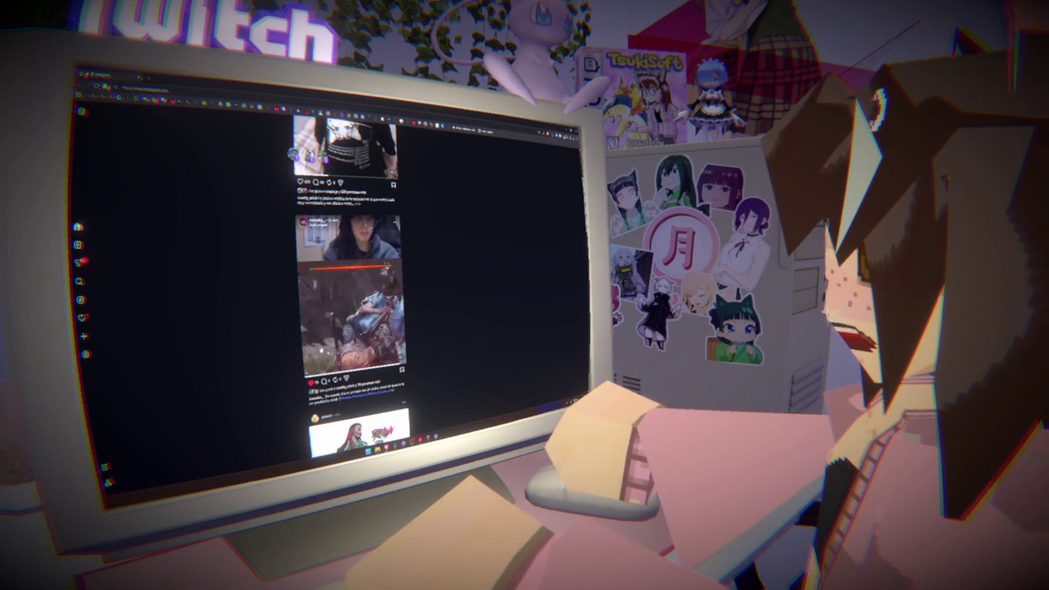
# - Open Instagram Reels and scroll through the first several reels
pyautogui.click(98, 249)
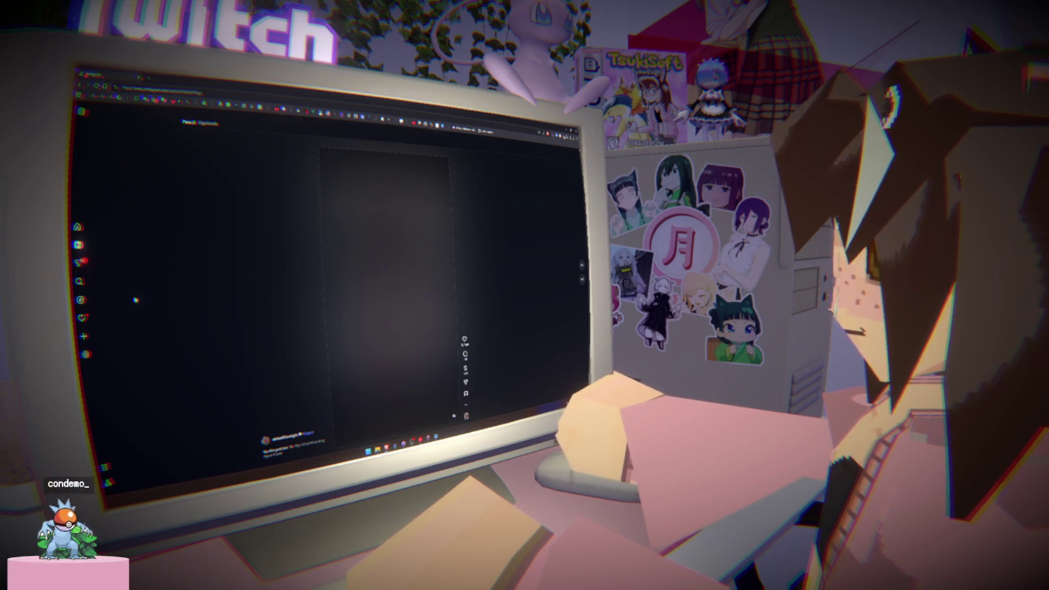
pyautogui.scroll(-2, 432, 258)
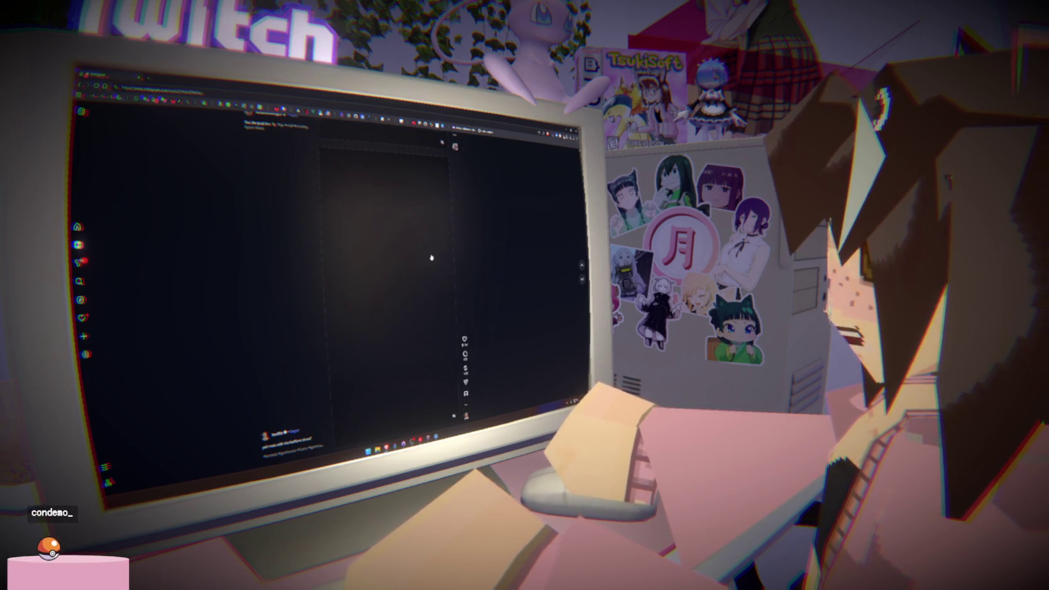
pyautogui.scroll(-1, 432, 257)
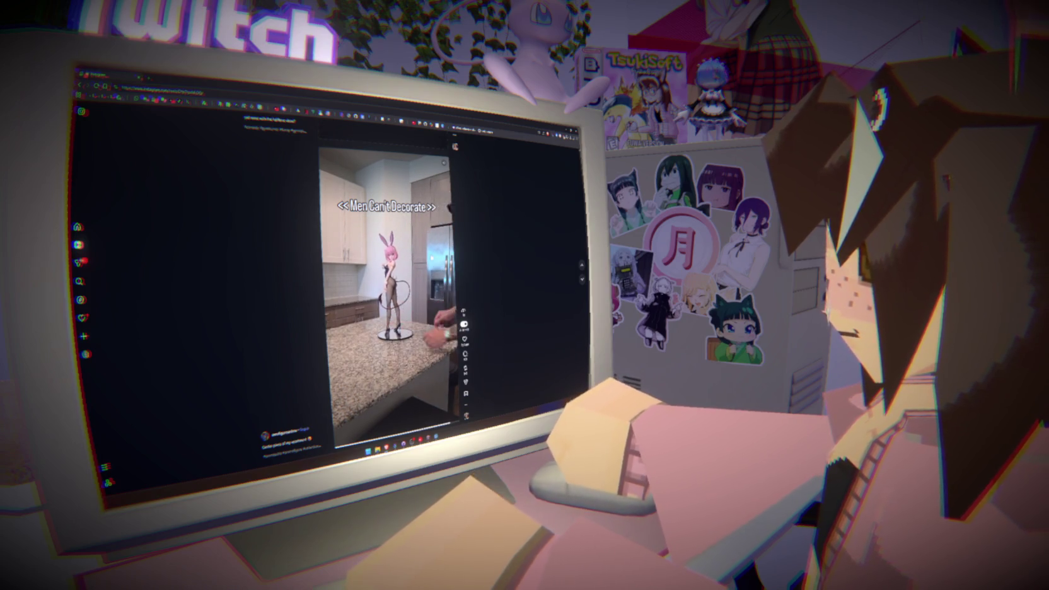
pyautogui.scroll(-1, 386, 284)
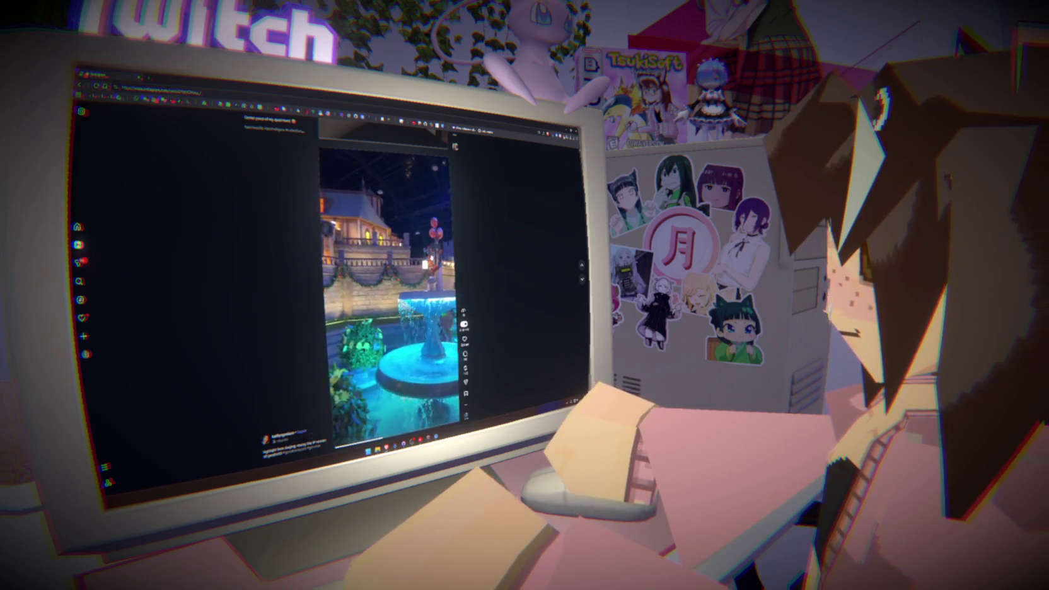
pyautogui.scroll(-1, 388, 290)
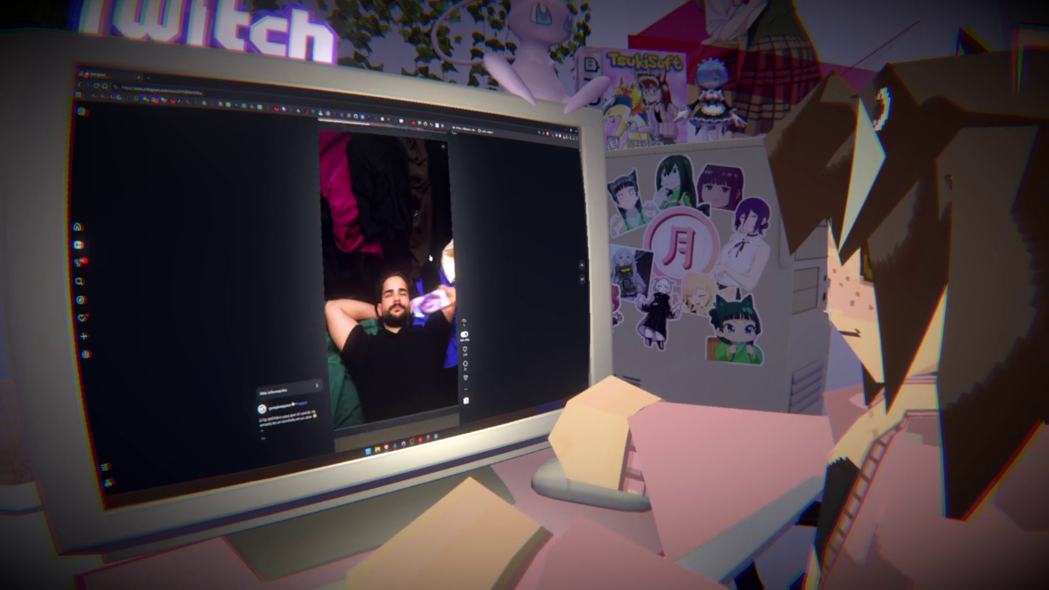
pyautogui.scroll(-1, 388, 290)
pyautogui.scroll(-1, 430, 258)
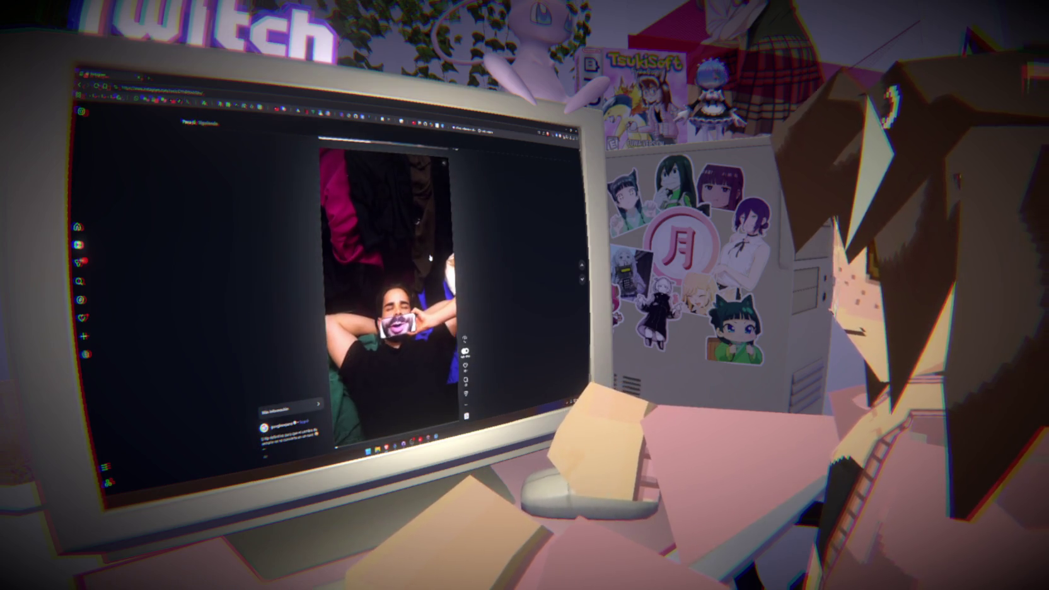
# - Keep scrolling the Reels to the 'Michael Jackson Chinese Robot 98.74% accuracy' reel
pyautogui.scroll(1, 430, 258)
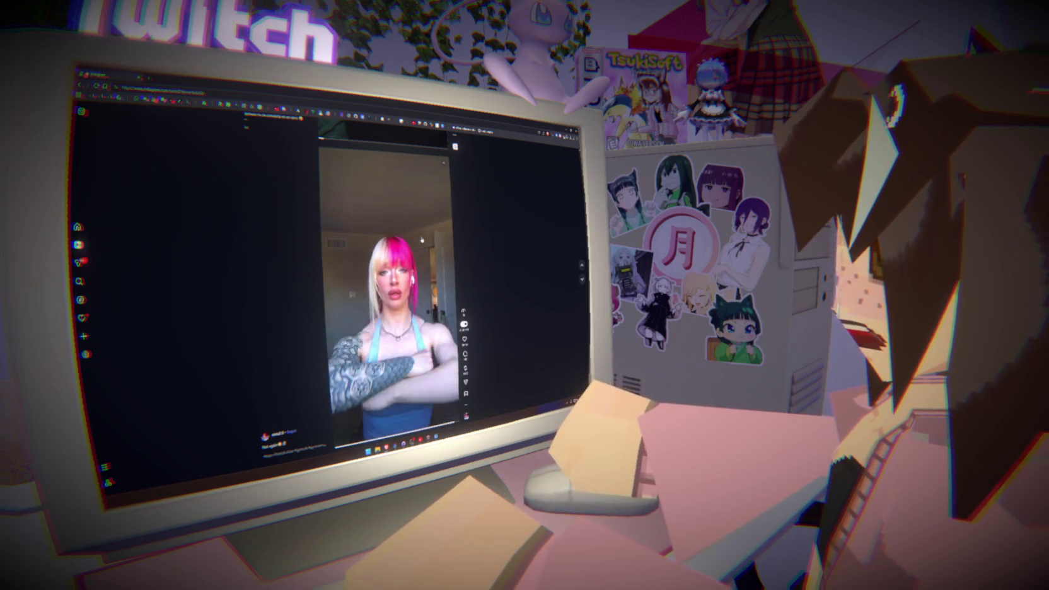
pyautogui.scroll(-1, 387, 293)
pyautogui.scroll(-1, 388, 293)
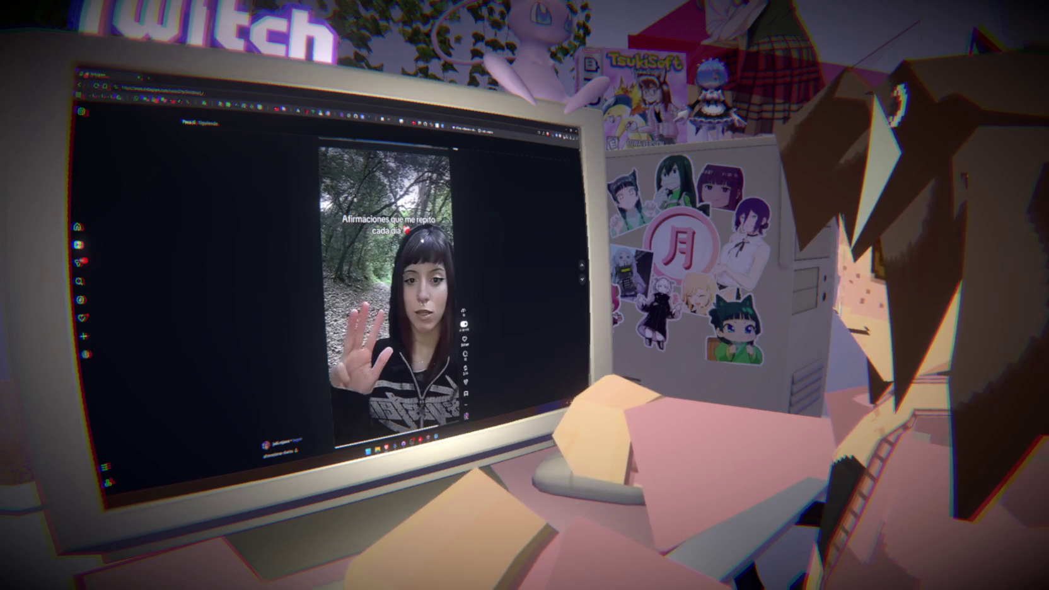
pyautogui.scroll(-1, 391, 296)
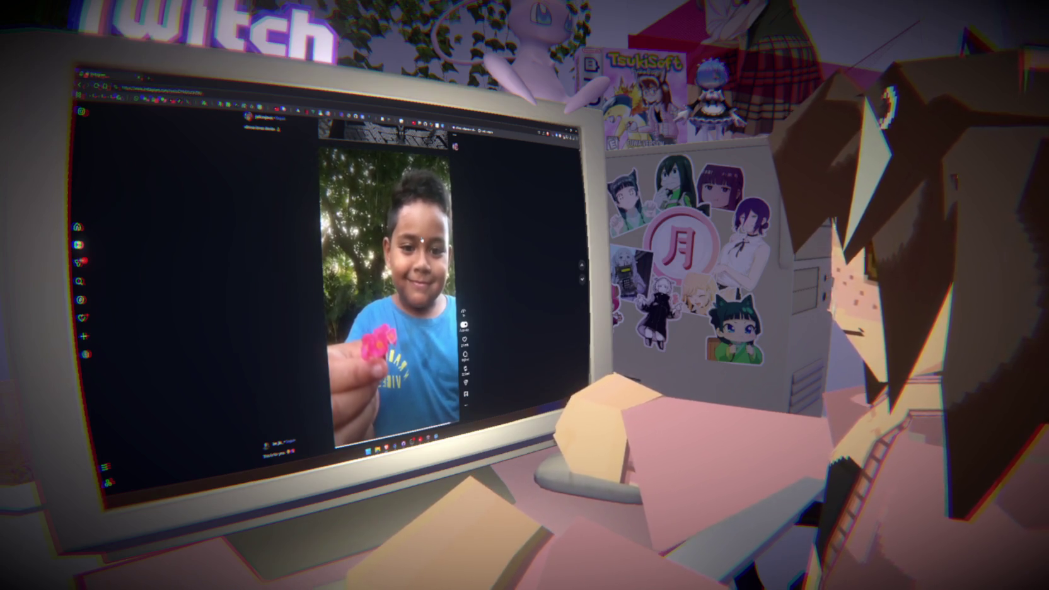
pyautogui.scroll(-1, 422, 240)
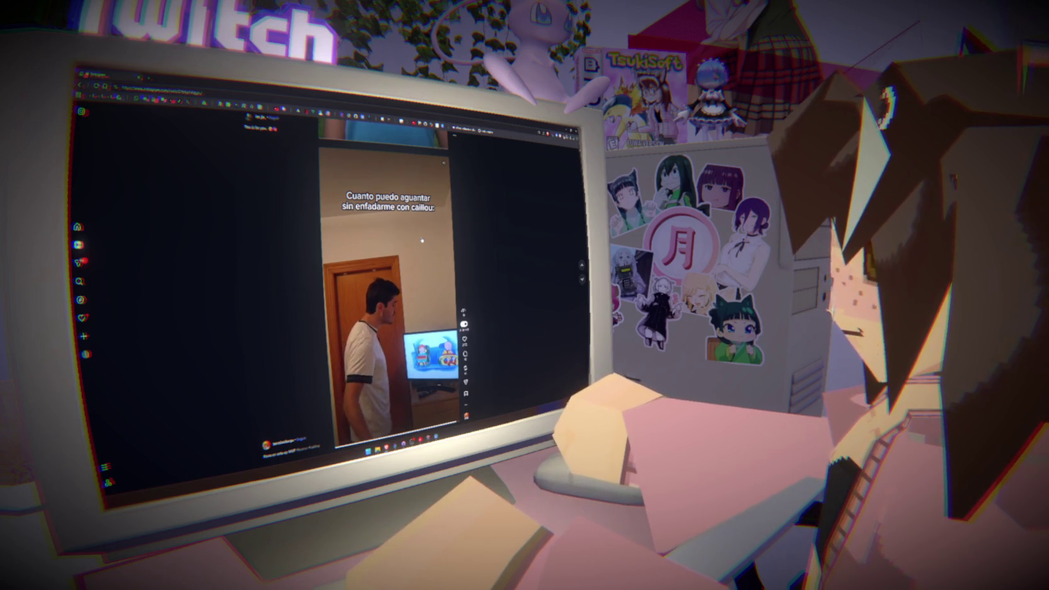
pyautogui.scroll(-1, 422, 240)
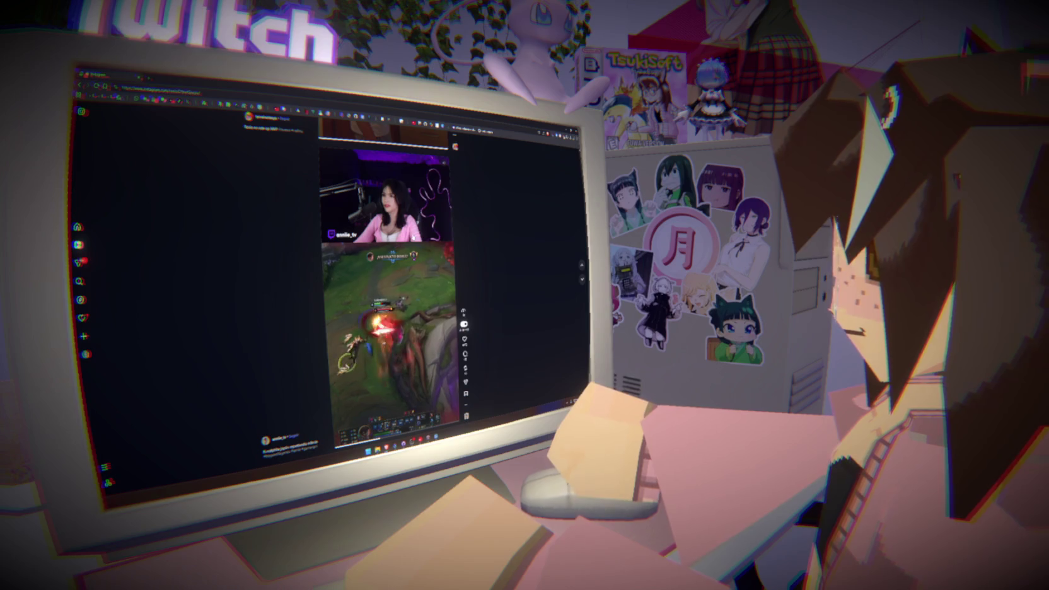
pyautogui.scroll(-1, 387, 284)
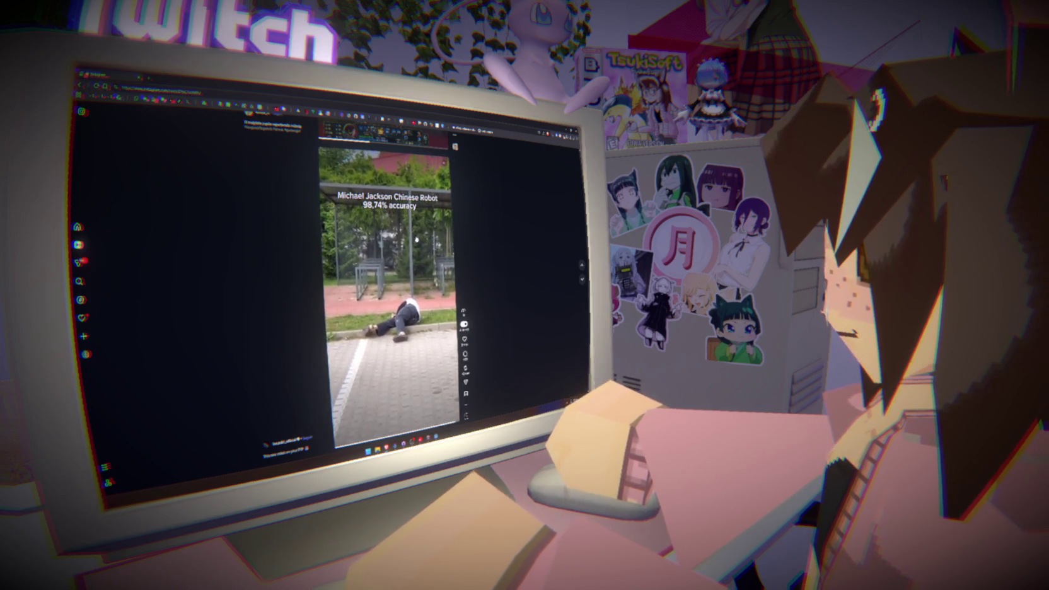
pyautogui.scroll(-1, 387, 290)
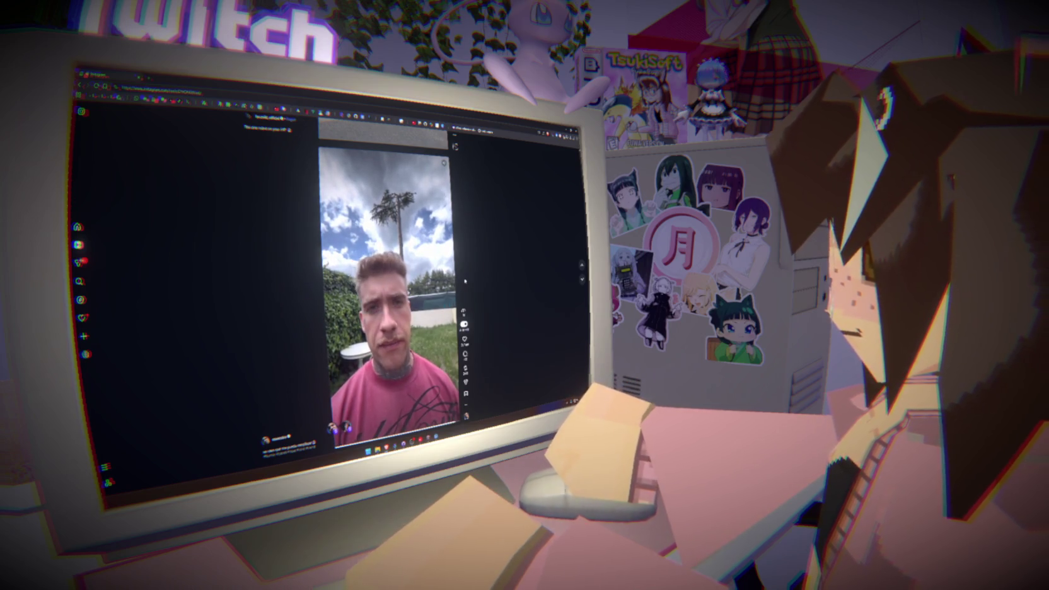
# - Scroll four reels ahead to the One Piece reel and pause it
pyautogui.scroll(-1, 465, 281)
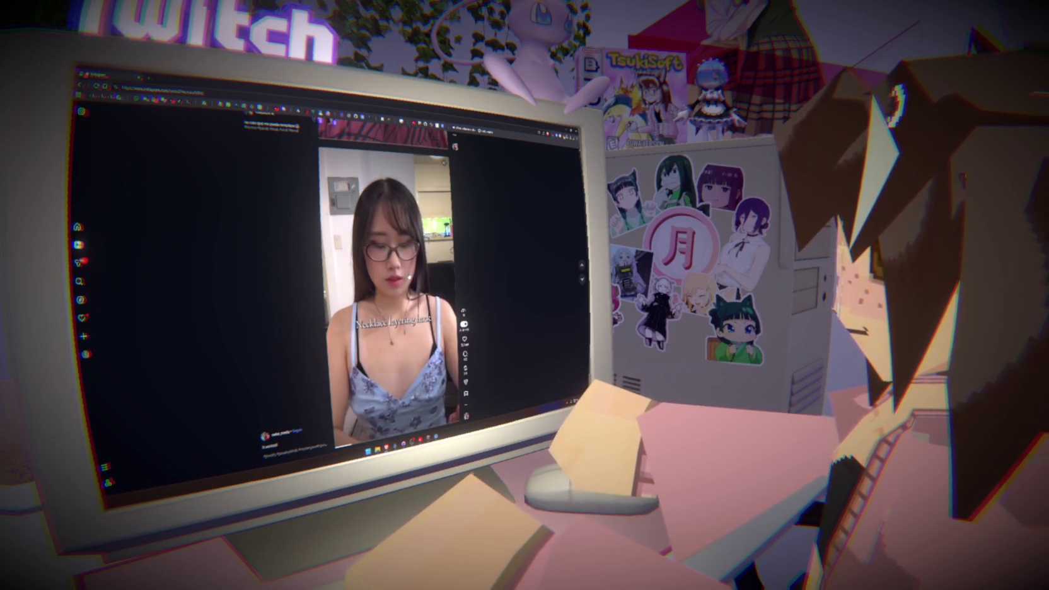
pyautogui.scroll(-1, 409, 275)
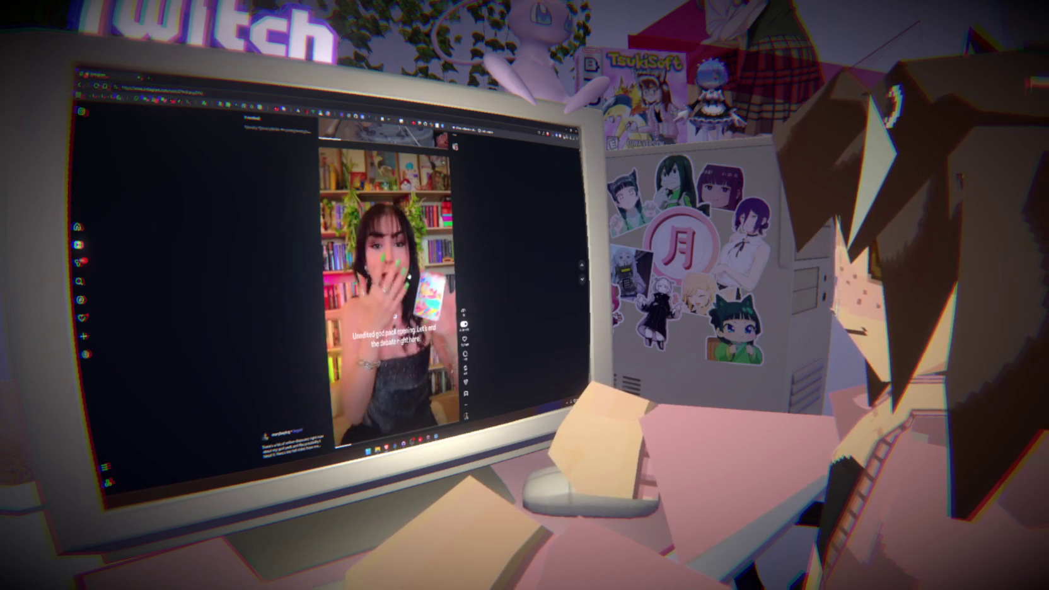
pyautogui.scroll(-1, 389, 284)
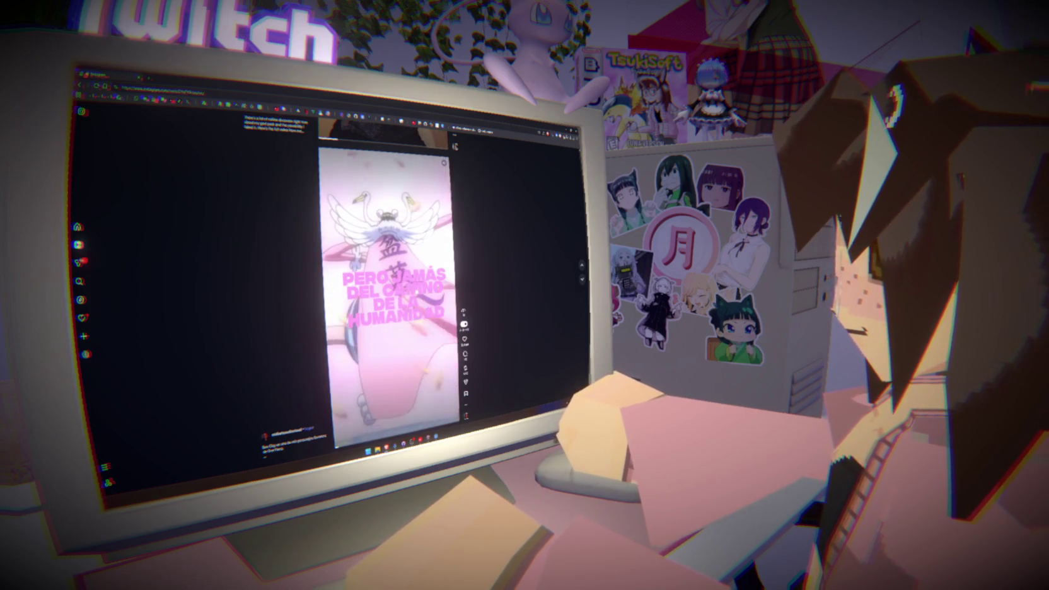
pyautogui.scroll(-1, 416, 291)
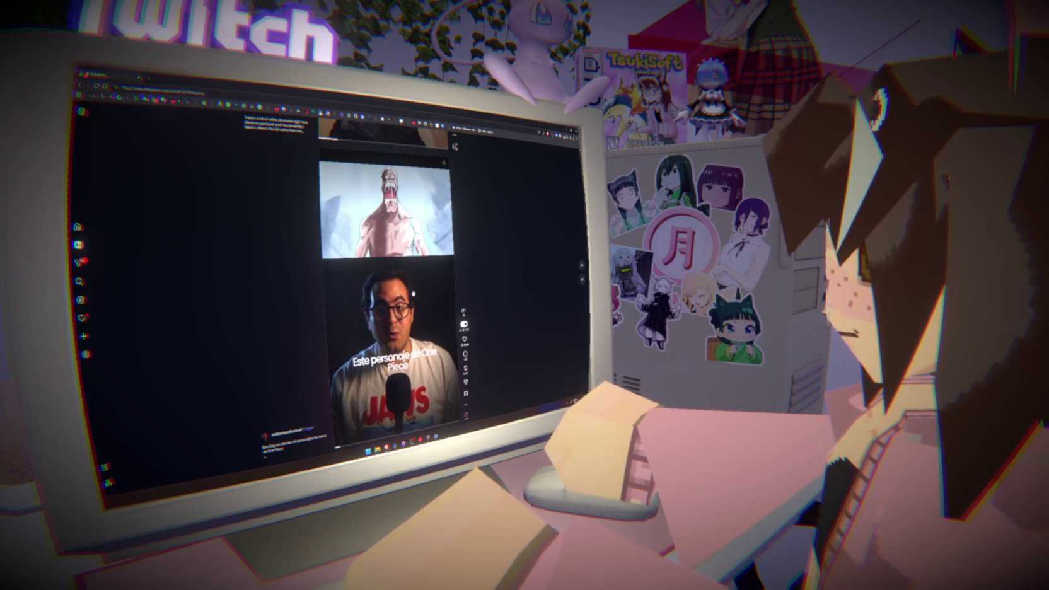
pyautogui.click(415, 292)
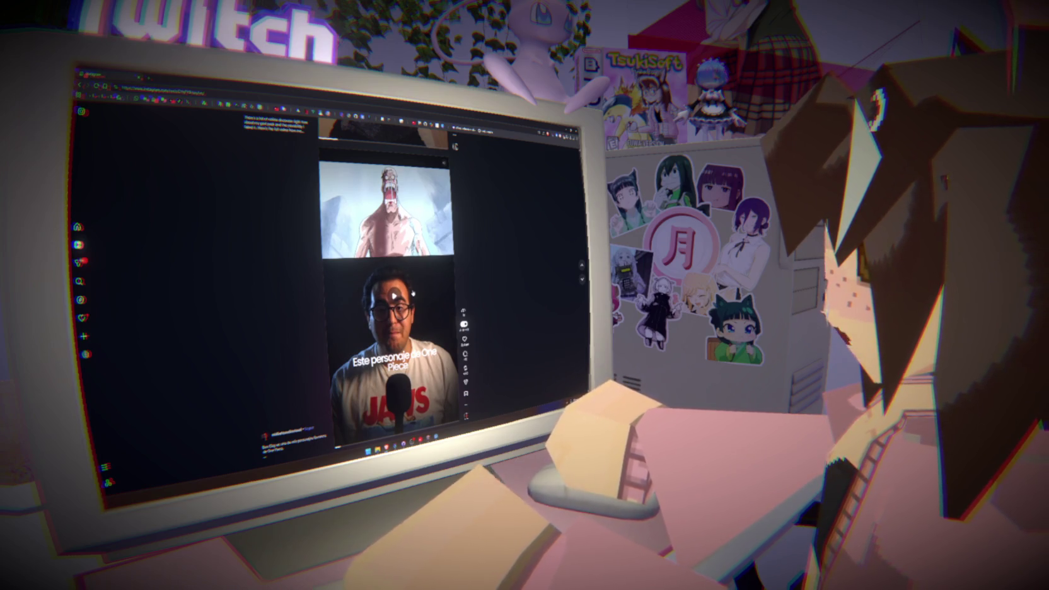
# - Resume playing the paused One Piece reel
pyautogui.click(414, 292)
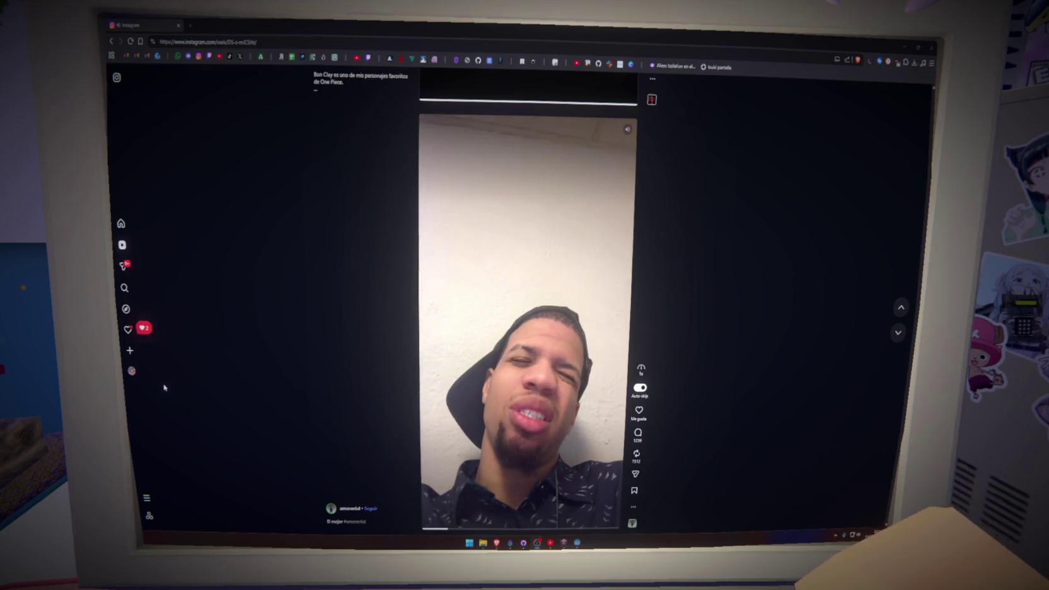
# - Advance two reels to the girl holding up a boot captioned '10 CM LIKE'
pyautogui.scroll(-1, 228, 445)
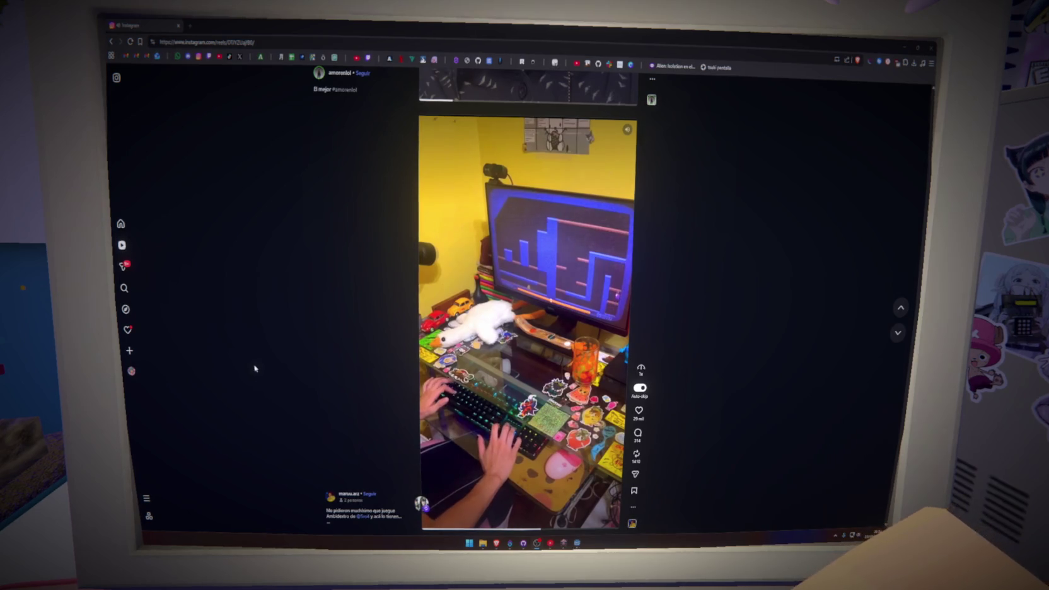
pyautogui.scroll(-1, 380, 403)
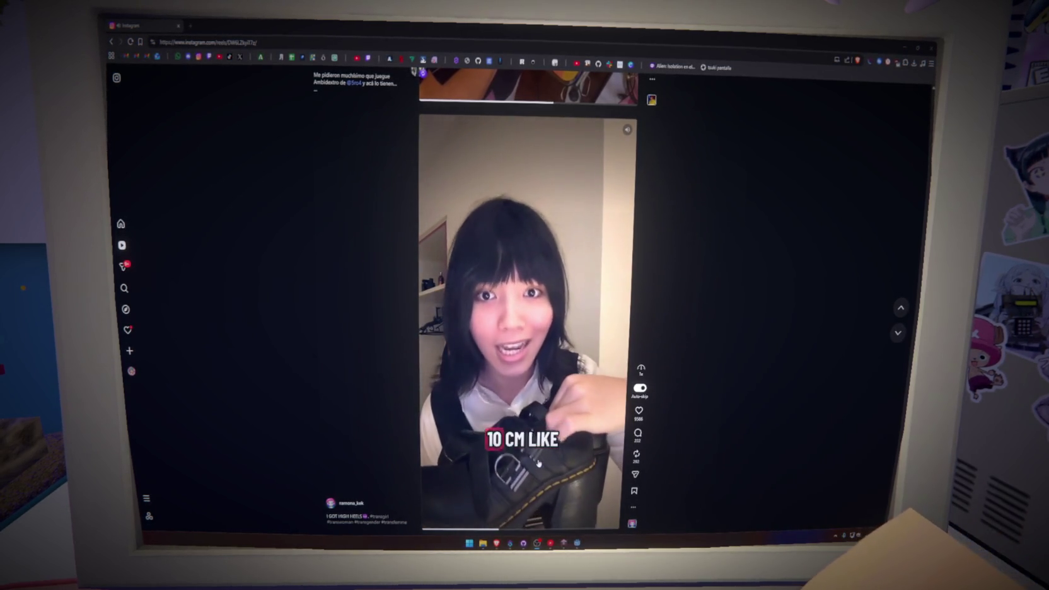
# - Scroll back to the street-pole reel, like it, then move on to the bartender reel
pyautogui.scroll(-1, 538, 463)
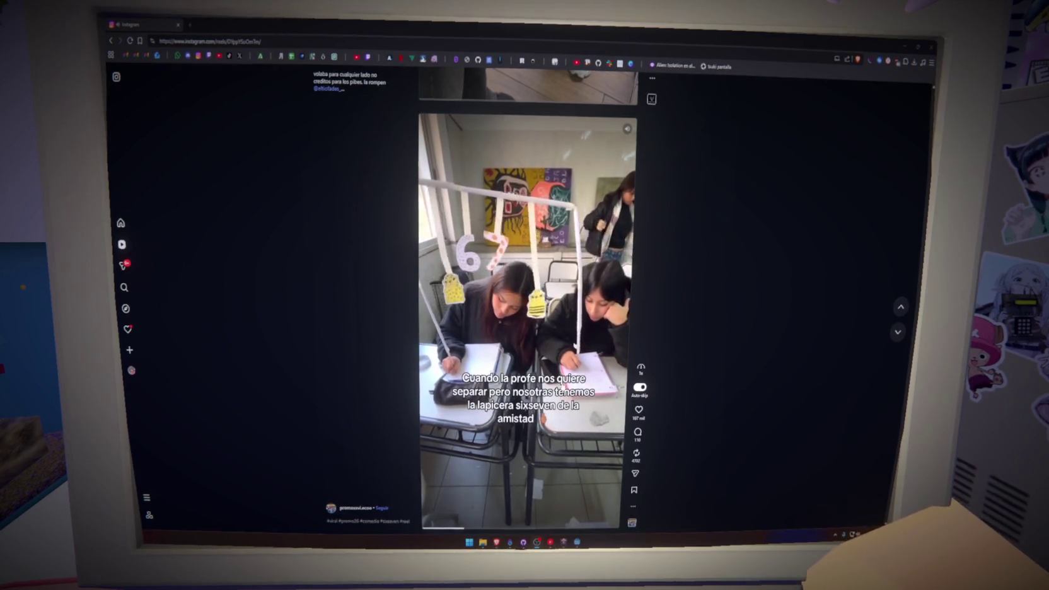
pyautogui.scroll(1, 563, 386)
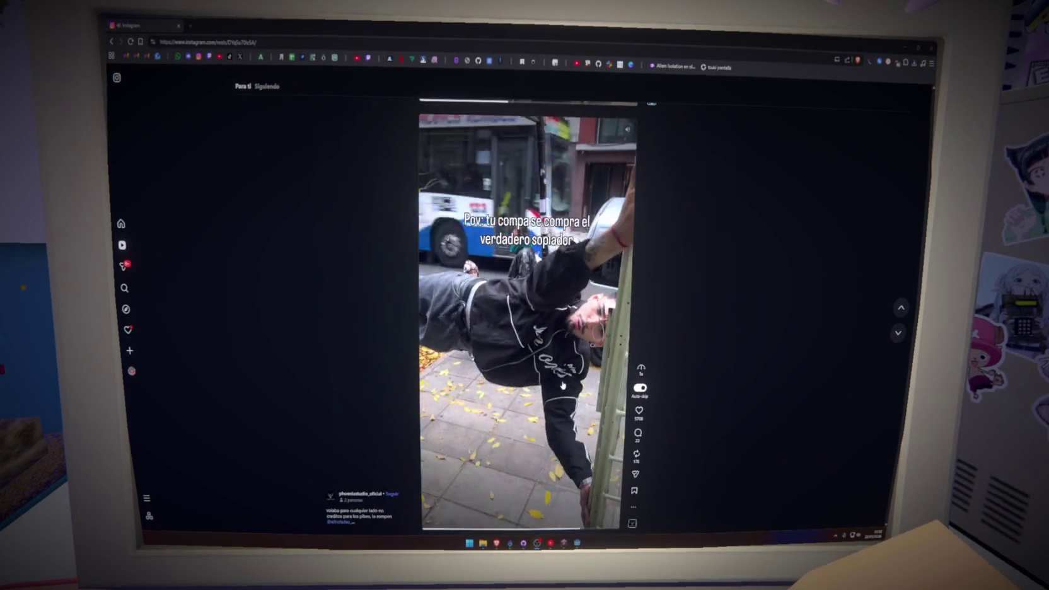
pyautogui.scroll(1, 612, 415)
pyautogui.doubleClick(612, 414)
pyautogui.scroll(-1, 612, 414)
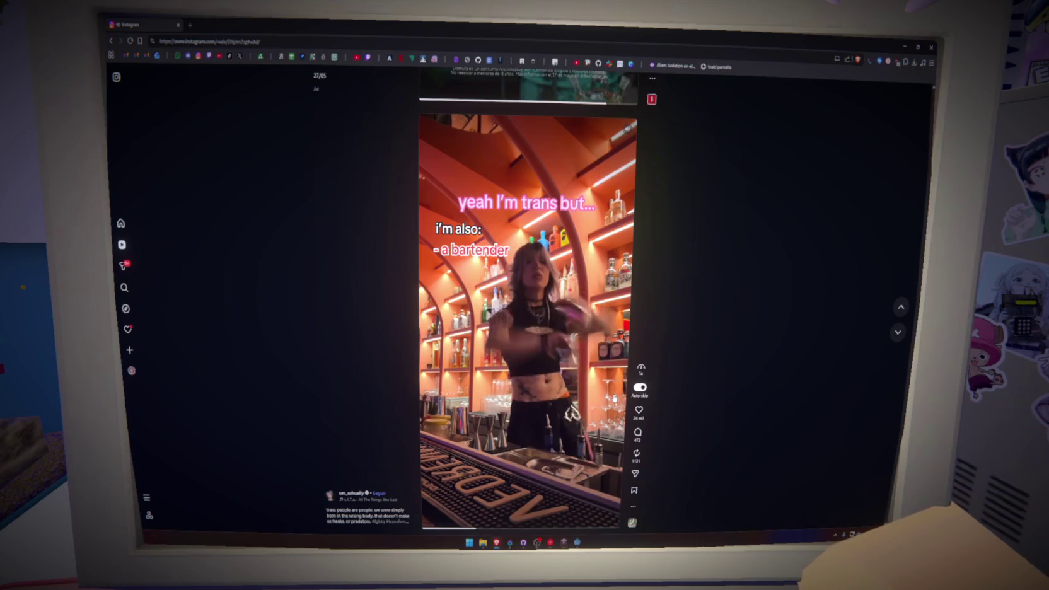
# - Skip past the 'UK/US: Nap' reel to the 'craziest frieren figure ever.' reel
pyautogui.scroll(-1, 614, 398)
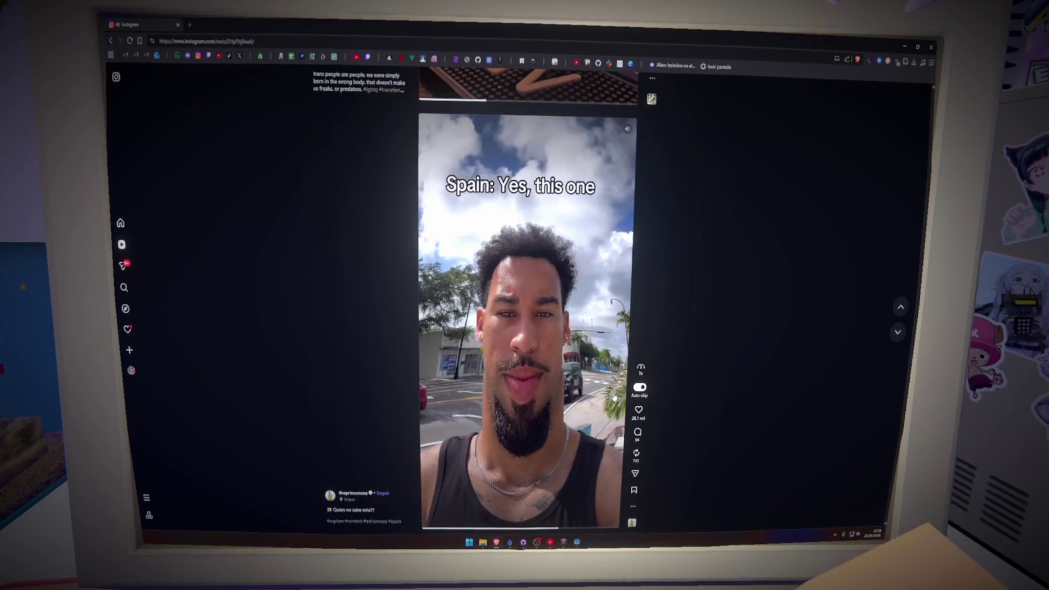
pyautogui.scroll(-1, 615, 397)
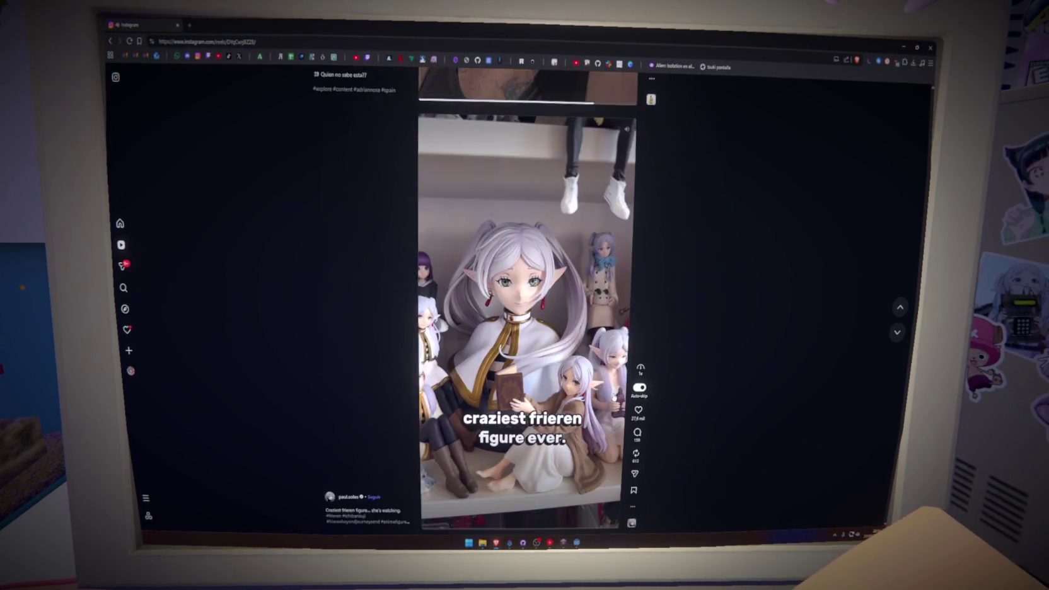
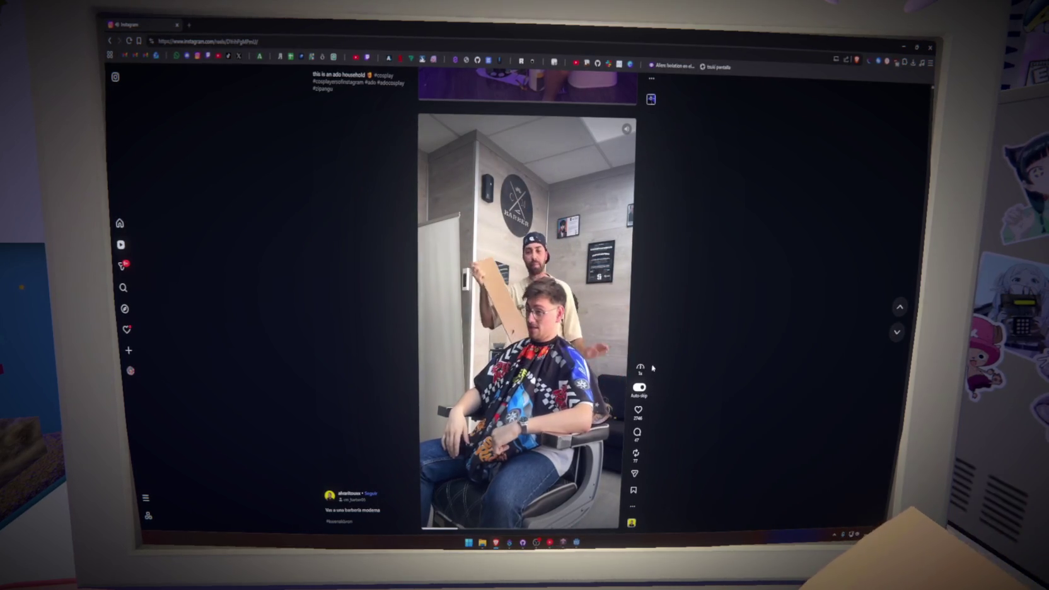
# - Scroll the Reels feed down to the gym bench-press reel captioned 'me exited to hit my new PR'
pyautogui.scroll(-1, 648, 348)
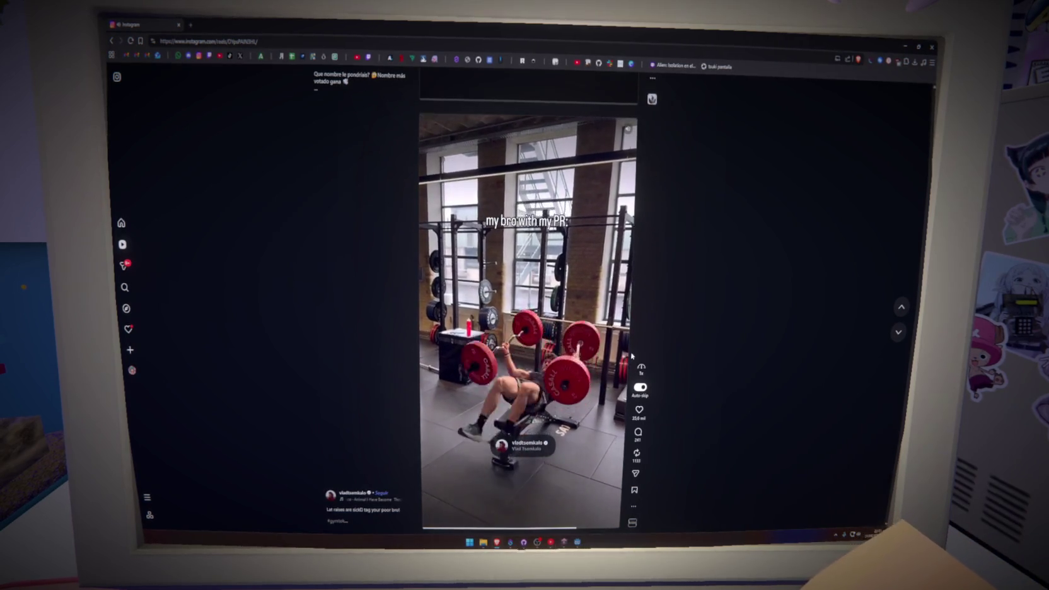
# - Scroll past the anime and green-car reels, rewinding the car reel to its start, then move on
pyautogui.scroll(-1, 632, 356)
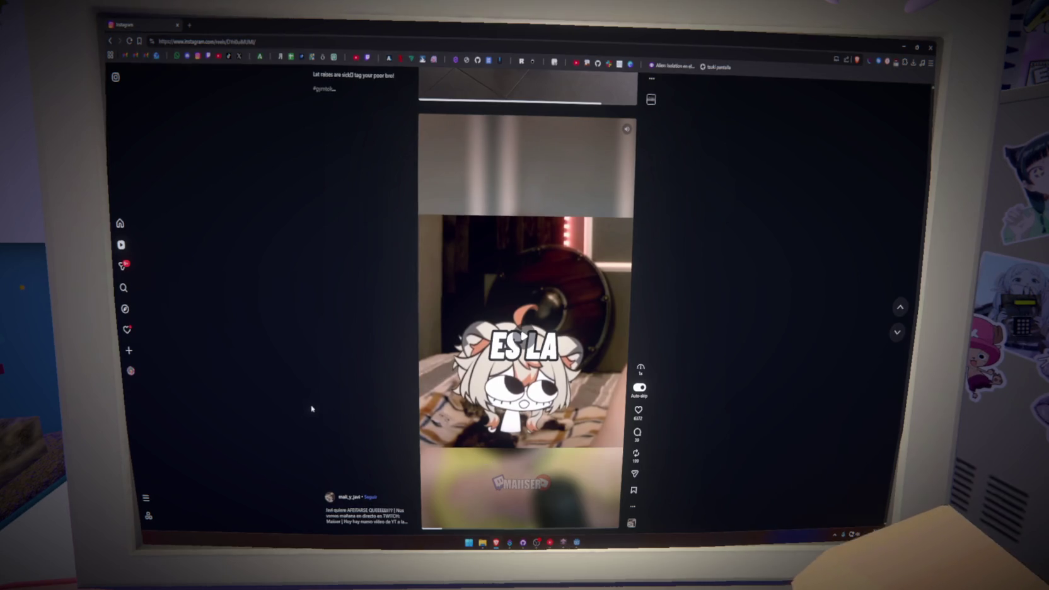
pyautogui.scroll(-1, 304, 412)
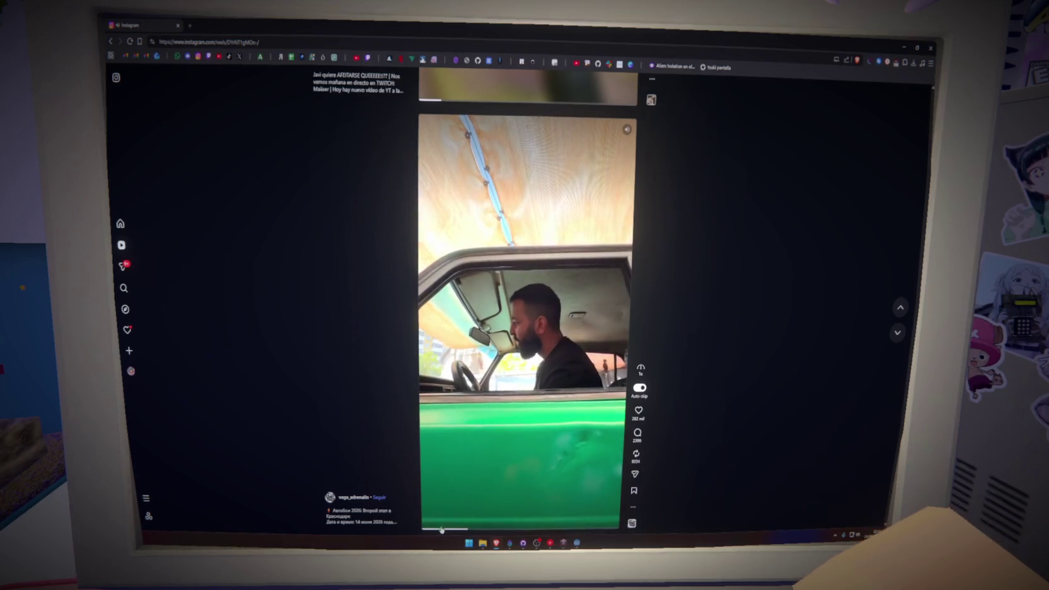
pyautogui.moveTo(440, 529); pyautogui.dragTo(423, 529)
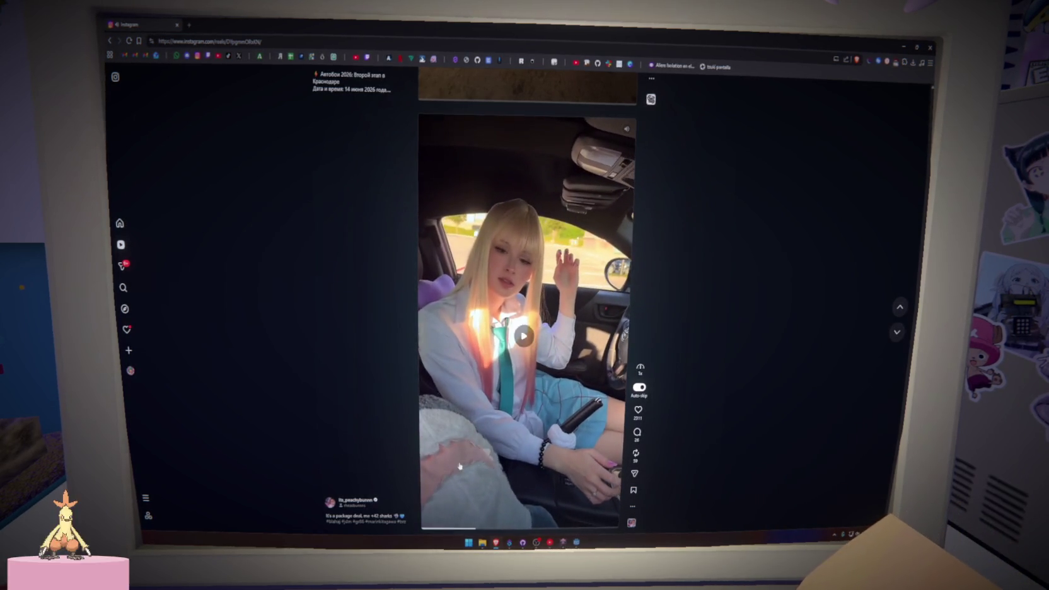
pyautogui.scroll(-1, 476, 453)
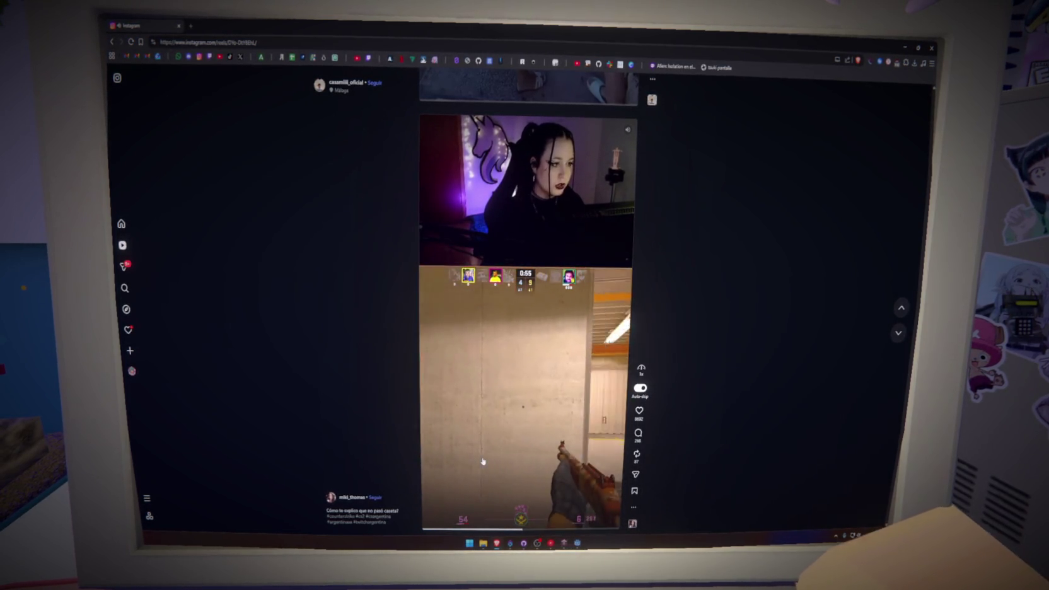
# - Scroll past the wooden-door ad, anime reaction and magic-trick reels to the white-shirt clip
pyautogui.scroll(-2, 483, 461)
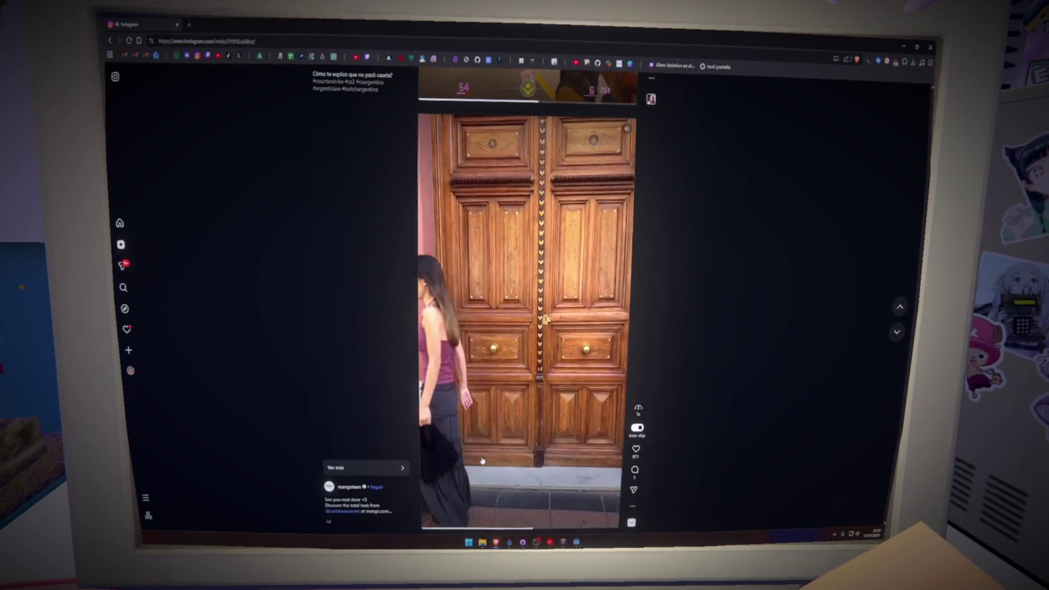
pyautogui.scroll(-2, 483, 462)
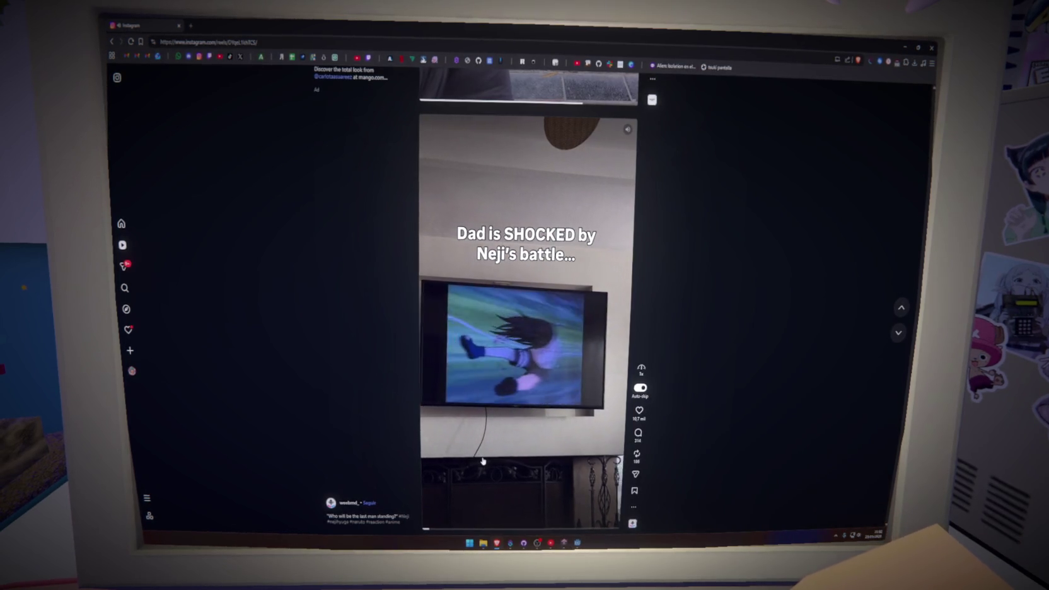
pyautogui.scroll(-2, 483, 462)
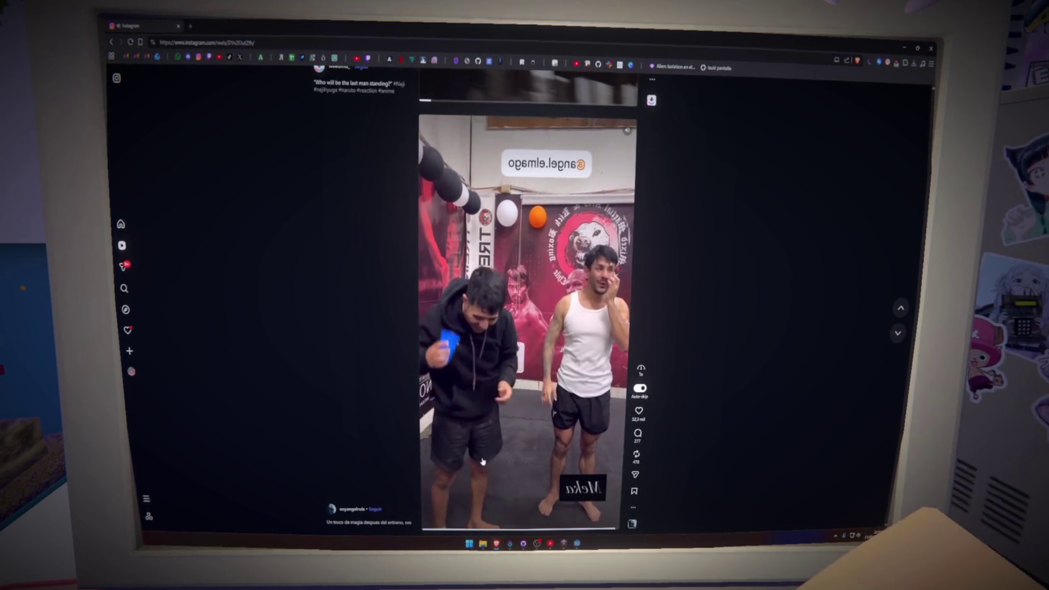
pyautogui.scroll(-1, 504, 449)
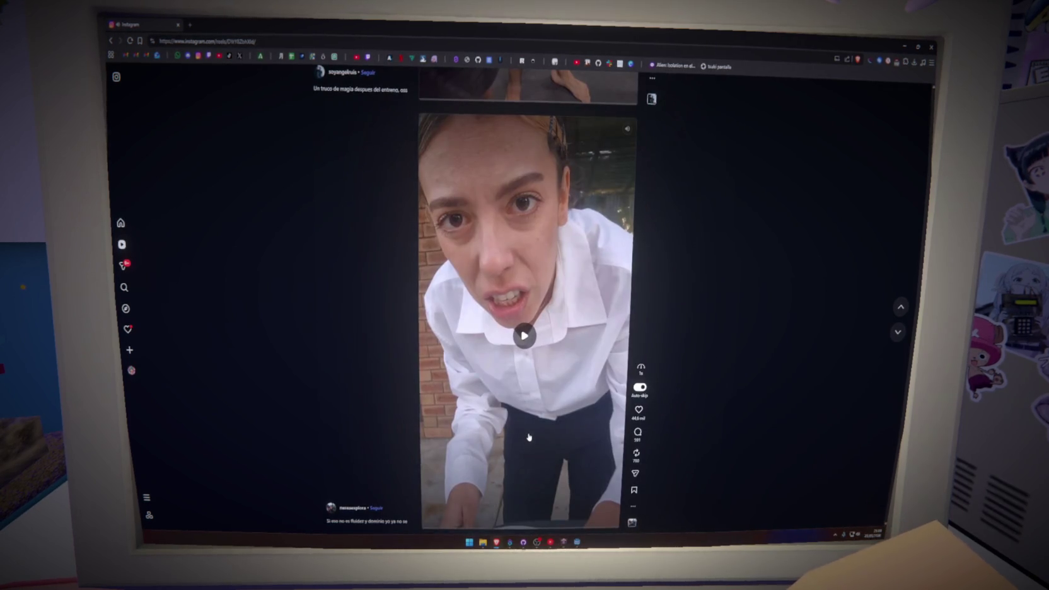
# - Go back to the magic-trick reel, pause and resume it, then play the white-shirt woman's reel
pyautogui.scroll(1, 529, 437)
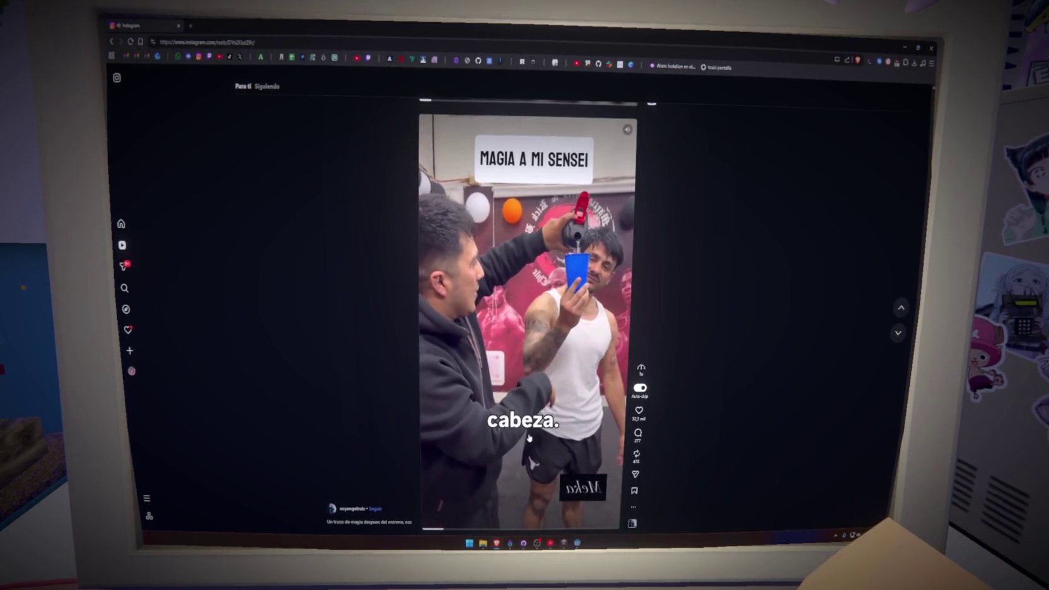
pyautogui.click(515, 440)
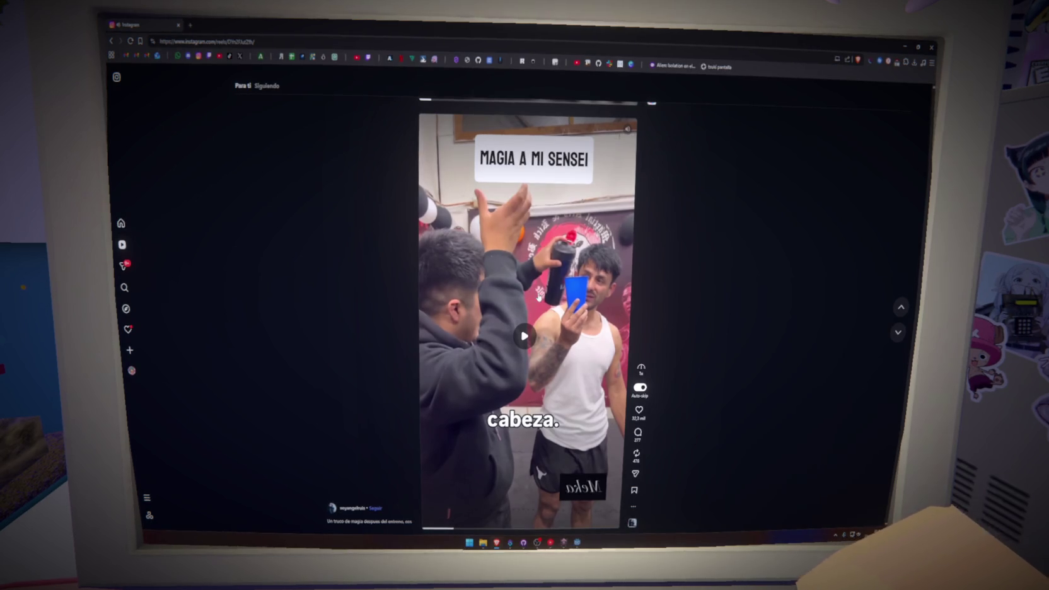
pyautogui.click(528, 393)
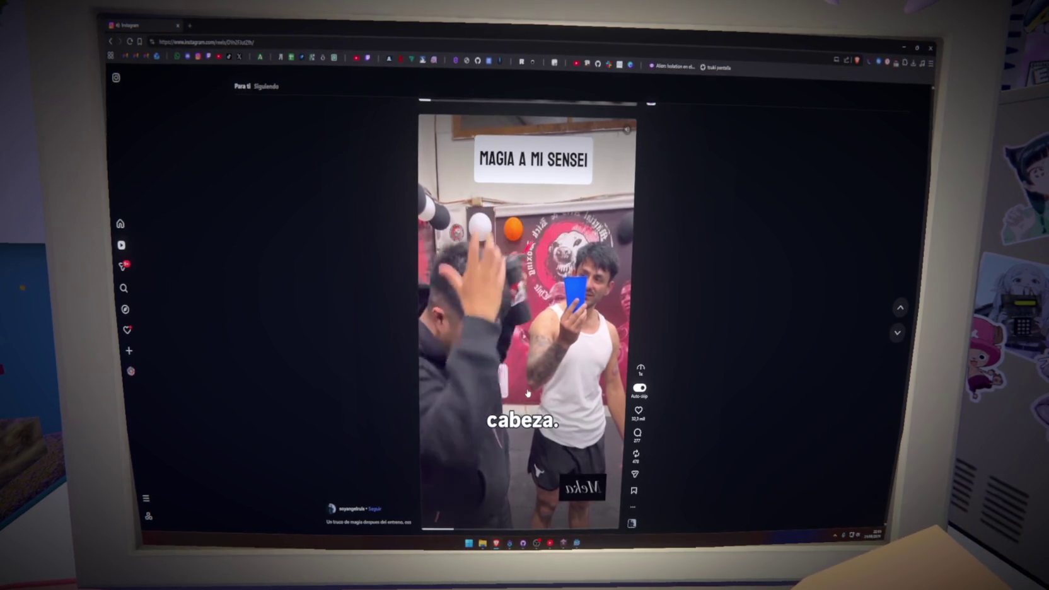
pyautogui.scroll(-1, 528, 392)
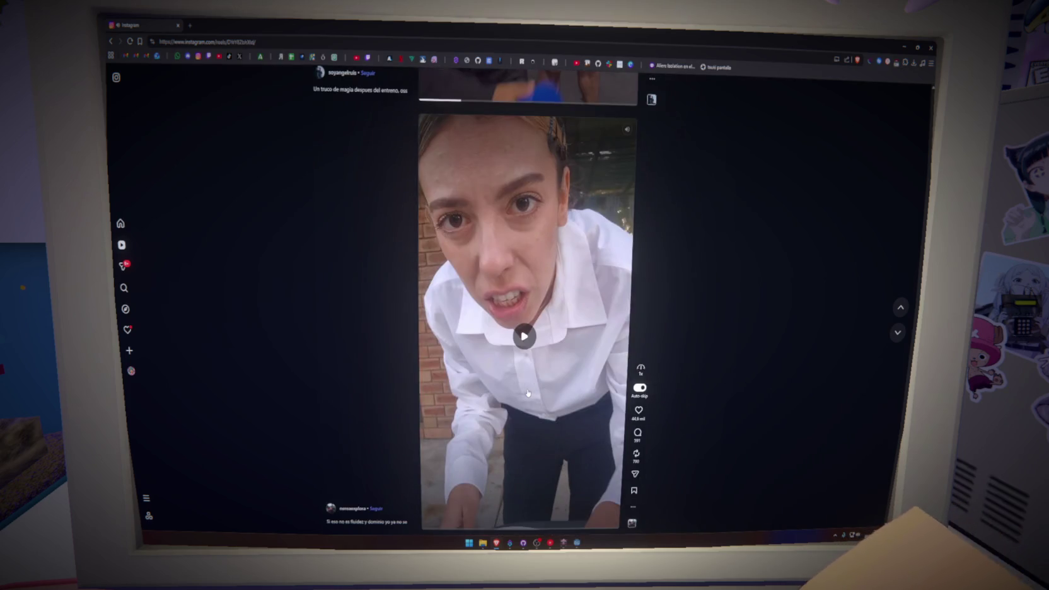
pyautogui.click(526, 395)
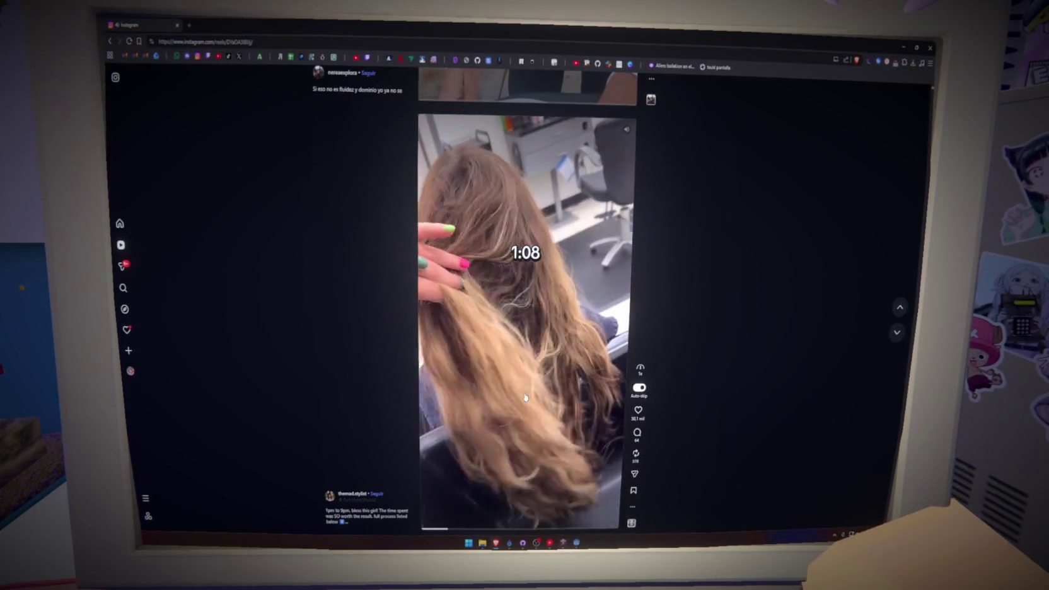
# - Scroll the feed back and forth to land on the 3D sculpting reel
pyautogui.scroll(-1, 527, 398)
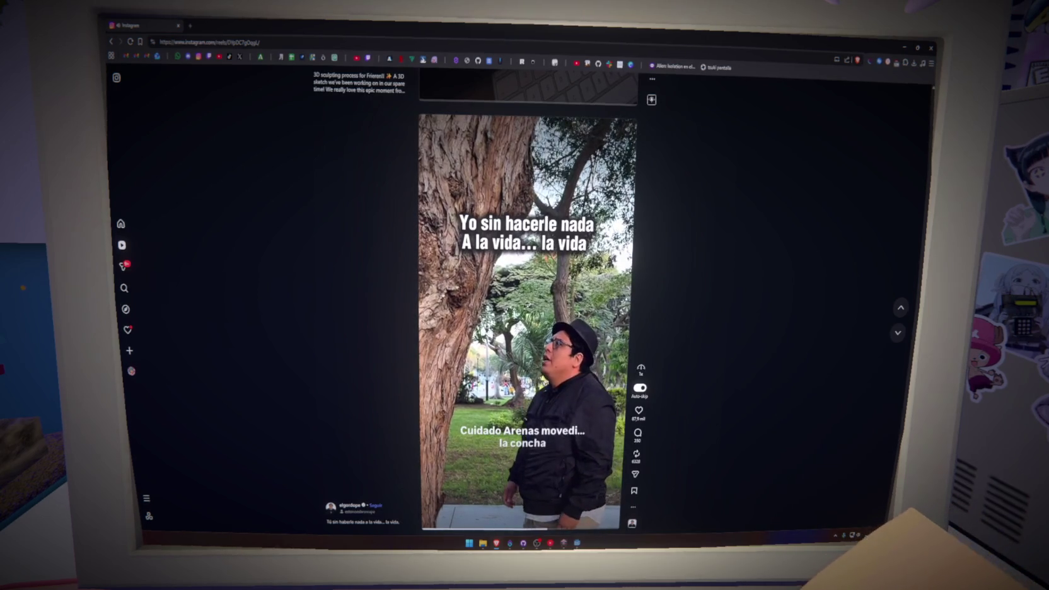
pyautogui.scroll(2, 522, 428)
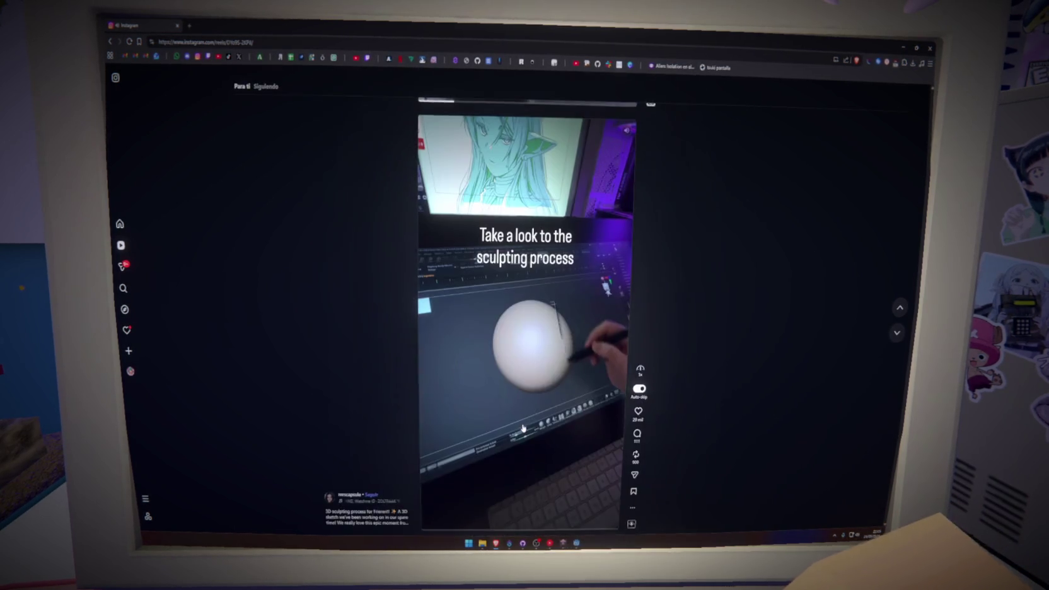
pyautogui.scroll(2, 523, 428)
pyautogui.scroll(-2, 526, 454)
# - Pause the sculpting reel, skip ahead, stop at the brush palette, then scroll on
pyautogui.click(533, 492)
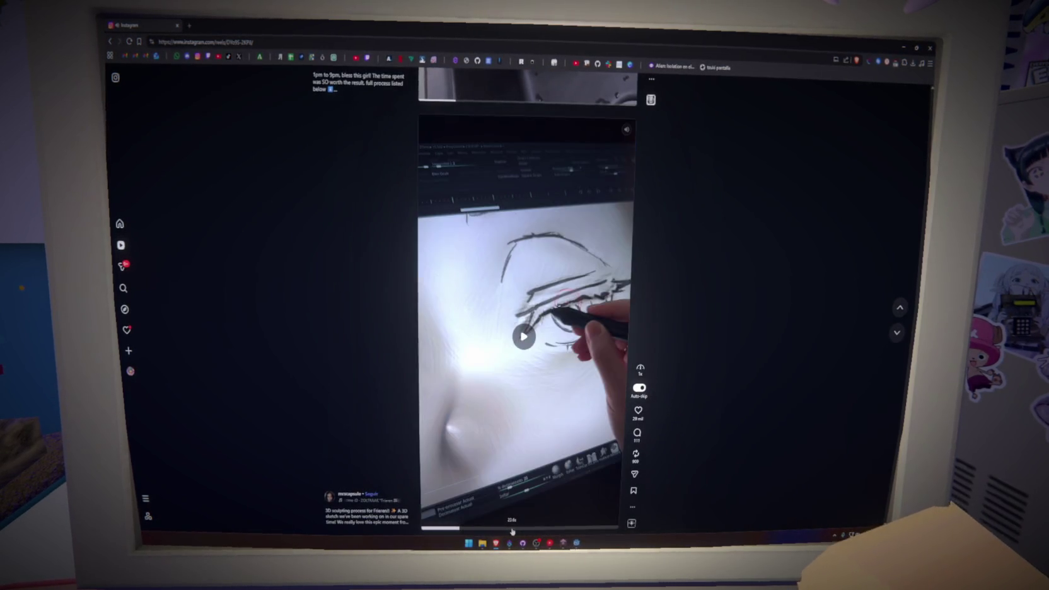
pyautogui.moveTo(512, 531)
pyautogui.mouseDown()
pyautogui.moveTo(548, 530)
pyautogui.moveTo(464, 531)
pyautogui.moveTo(495, 531)
pyautogui.mouseUp()
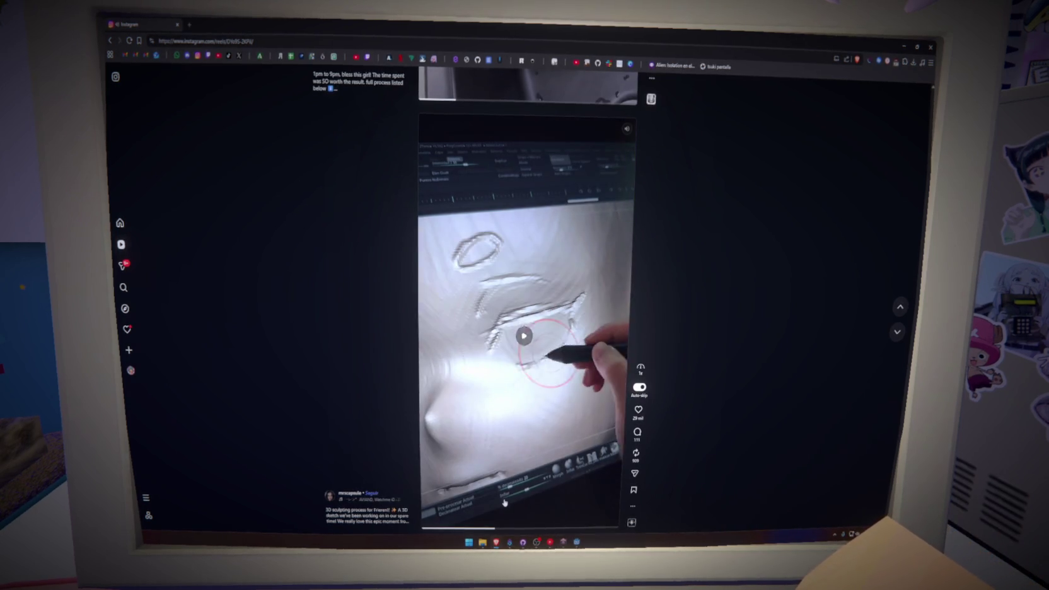
pyautogui.click(504, 503)
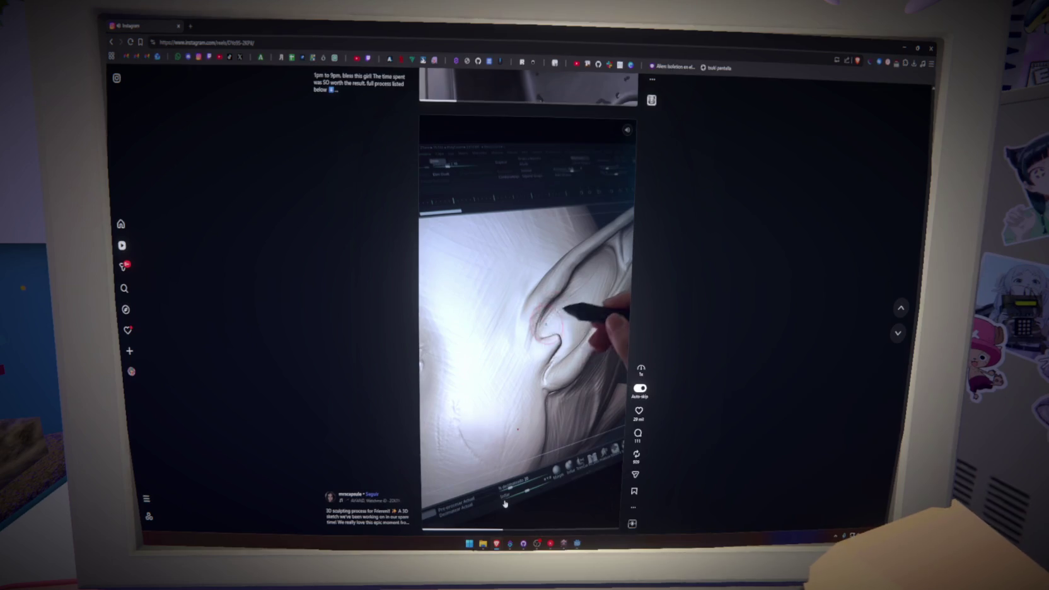
pyautogui.click(504, 503)
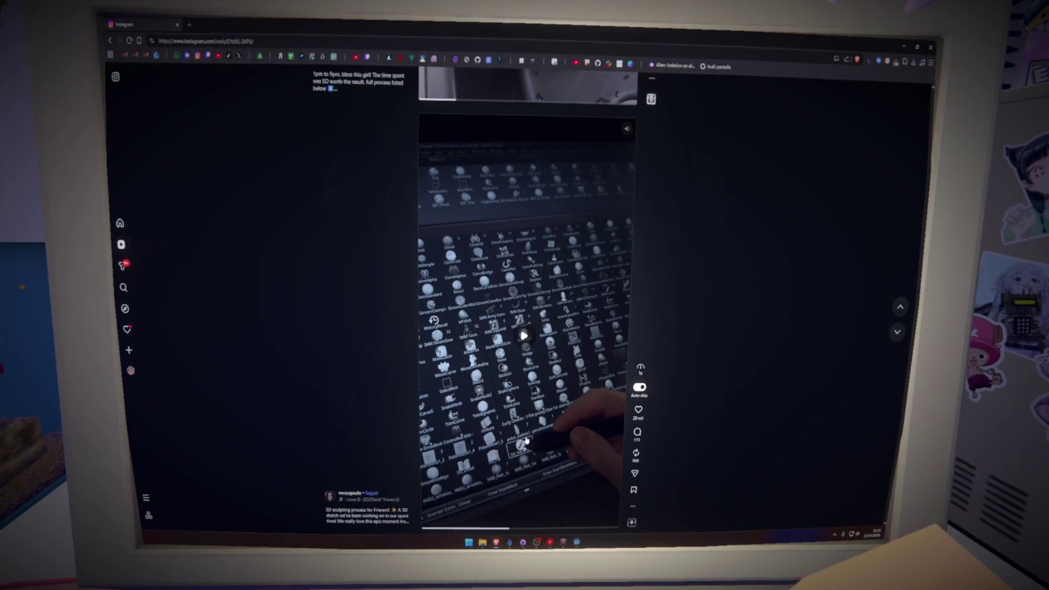
pyautogui.scroll(-1, 525, 440)
pyautogui.scroll(-1, 526, 439)
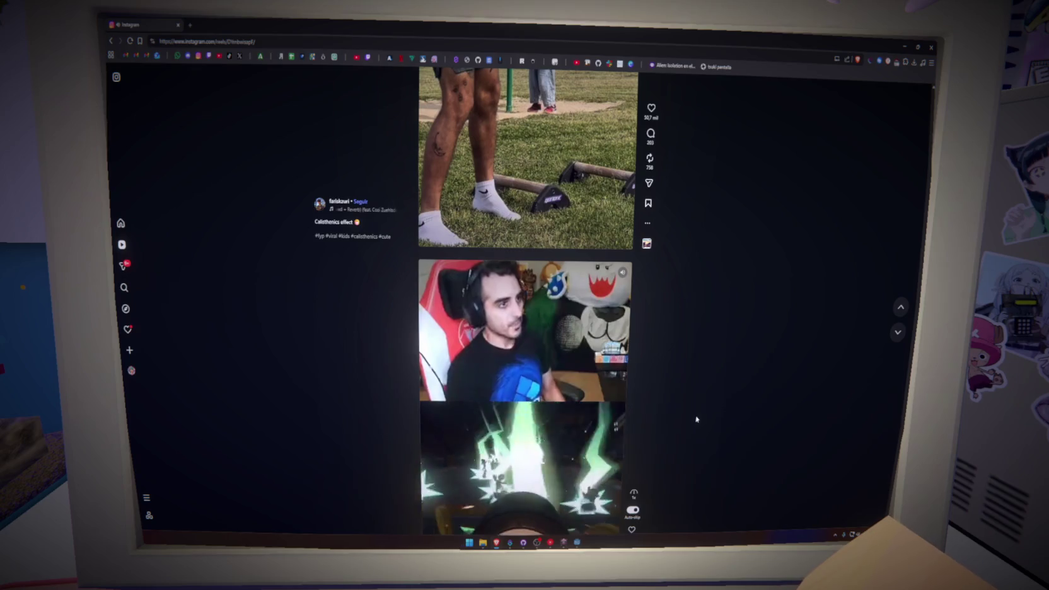
# - Scroll down through several reels, past the brick-wall clip, to the pyjama microphone reel
pyautogui.scroll(-2, 690, 411)
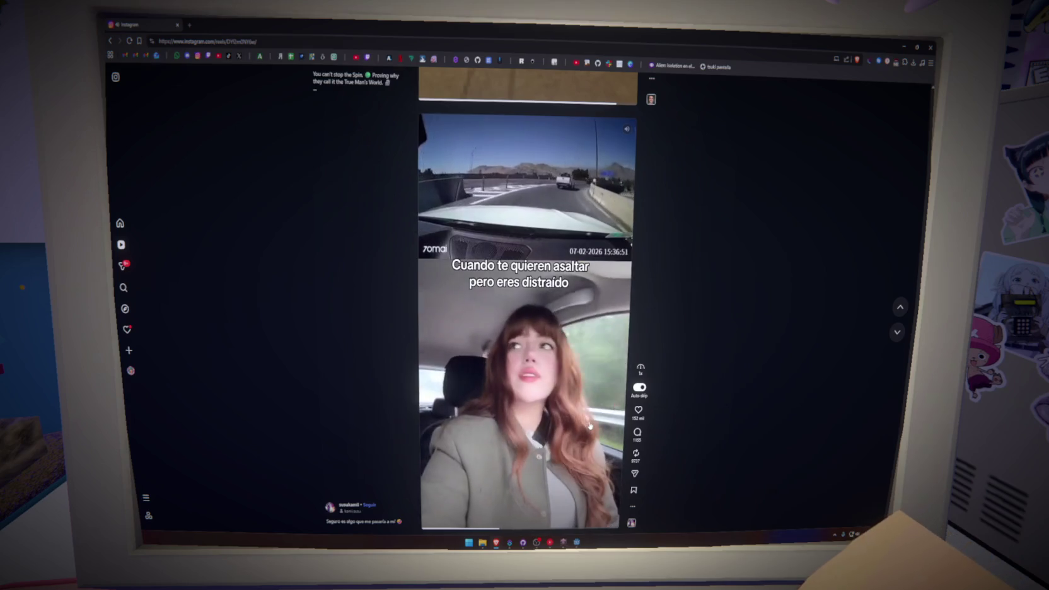
pyautogui.scroll(-2, 590, 426)
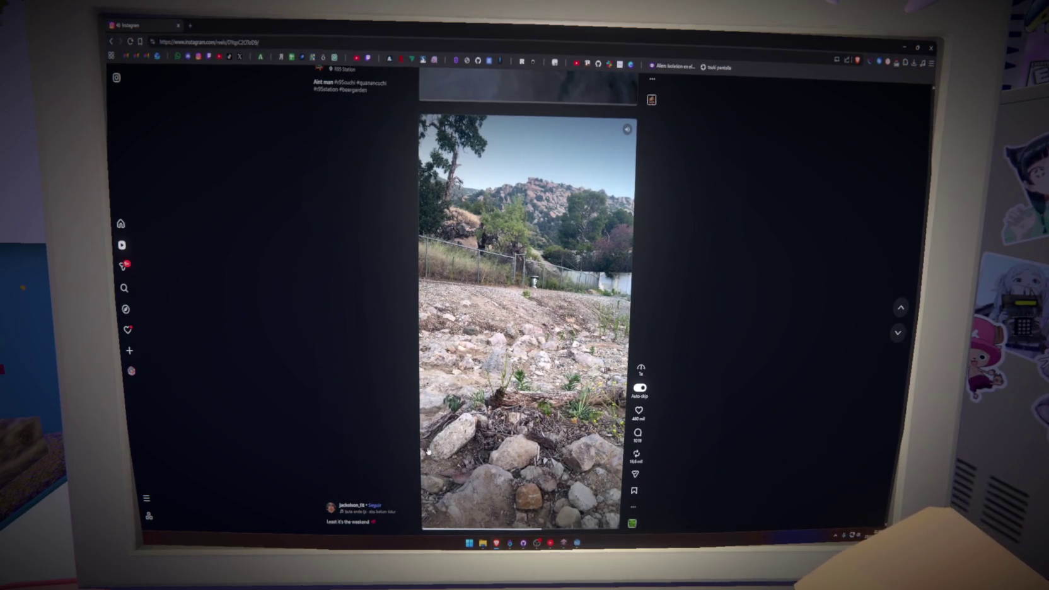
pyautogui.scroll(-1, 567, 444)
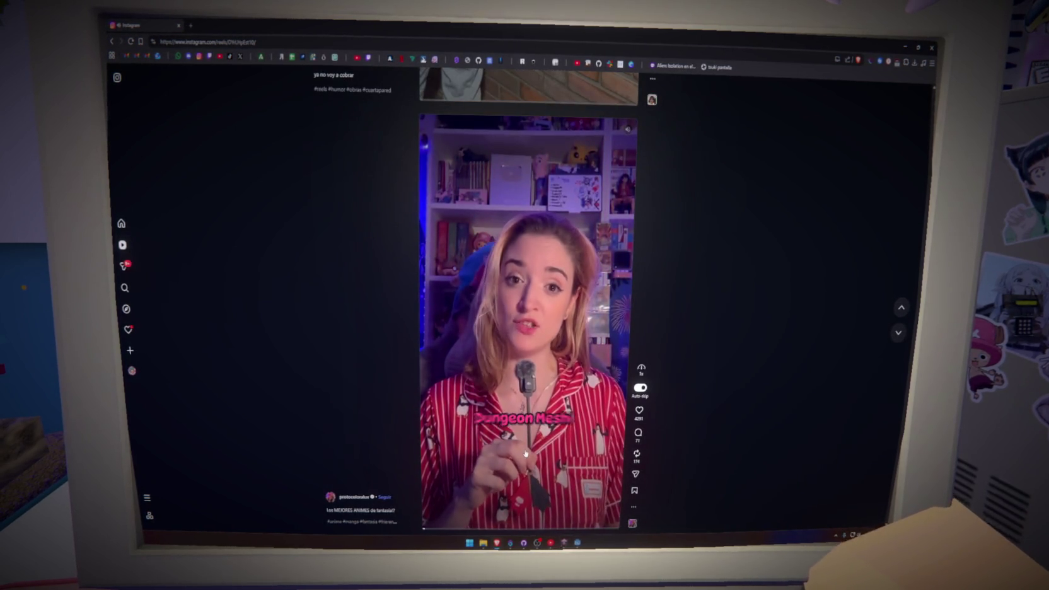
# - Return to the red-pyjama microphone reel and pause it on the Protocolo Ralux title
pyautogui.scroll(1, 523, 454)
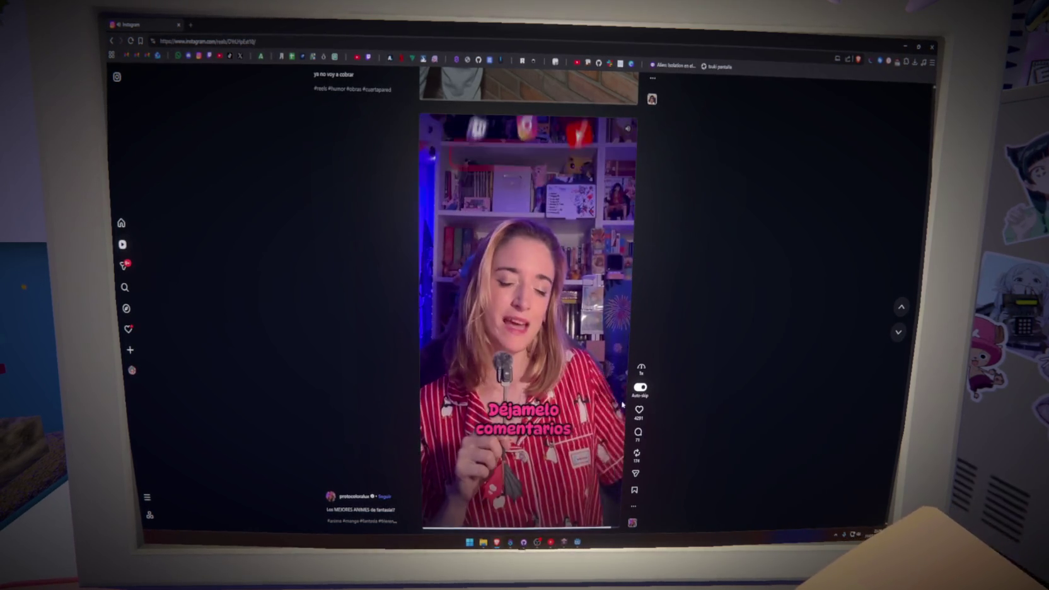
pyautogui.click(581, 383)
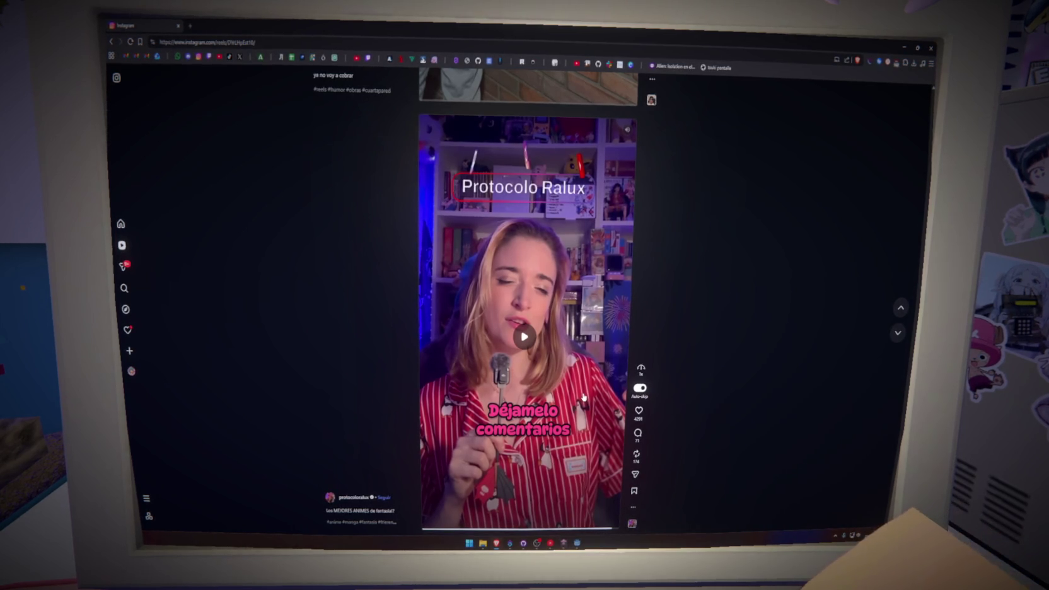
# - Scroll down two reels and pause the restaurant reel
pyautogui.scroll(-1, 580, 403)
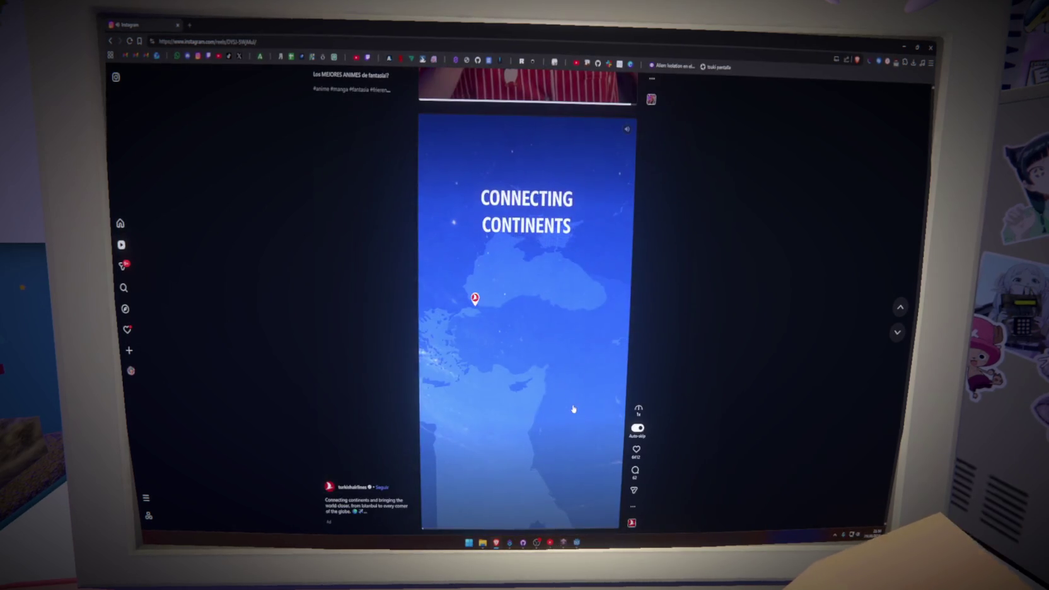
pyautogui.scroll(-1, 573, 409)
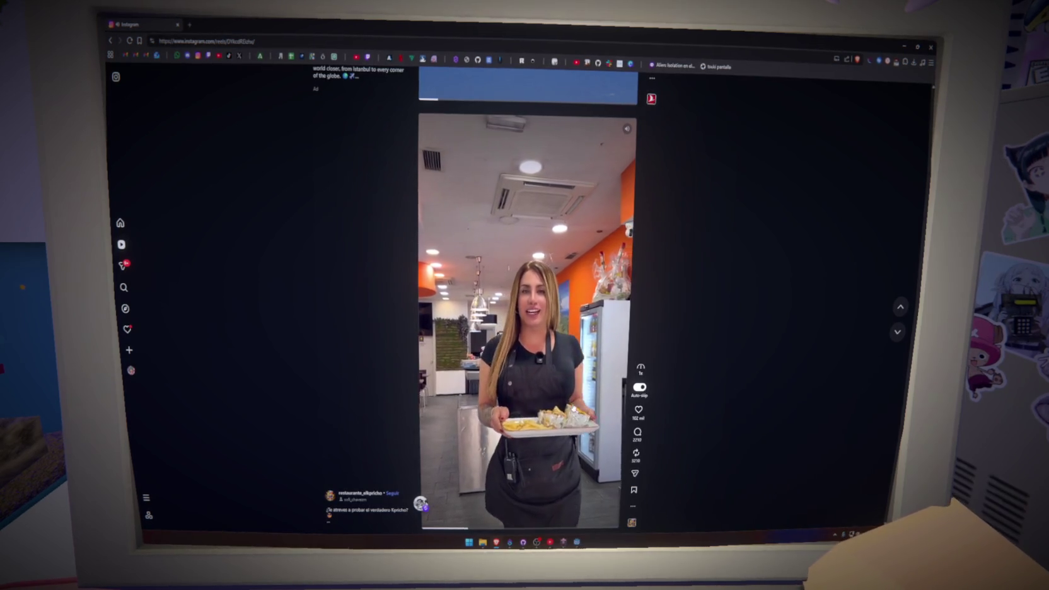
pyautogui.click(572, 398)
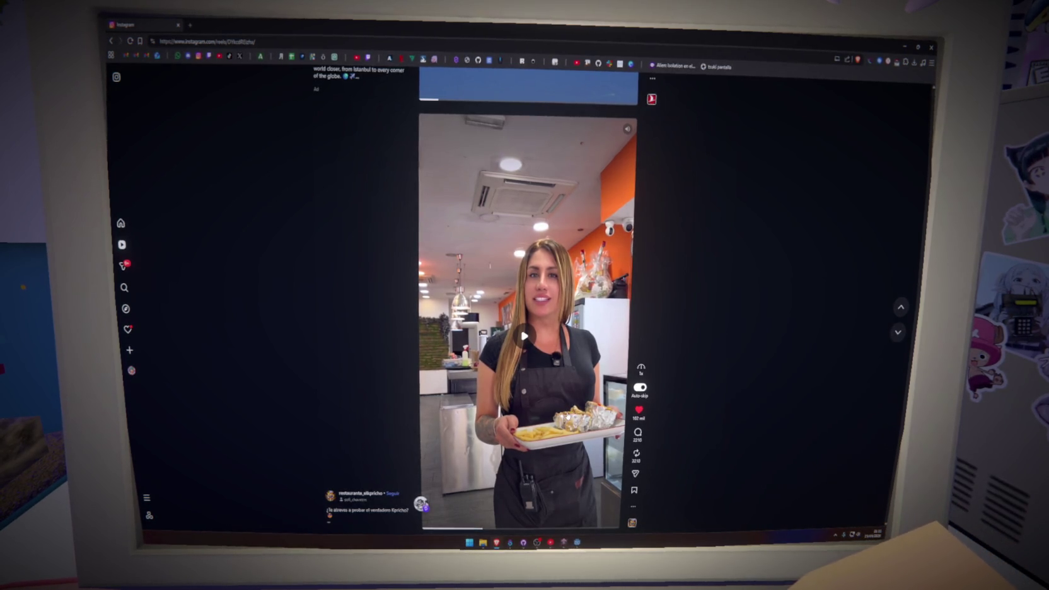
# - Move to the palm-tree reel of the blonde woman, pause it, then resume playback
pyautogui.scroll(-1, 567, 417)
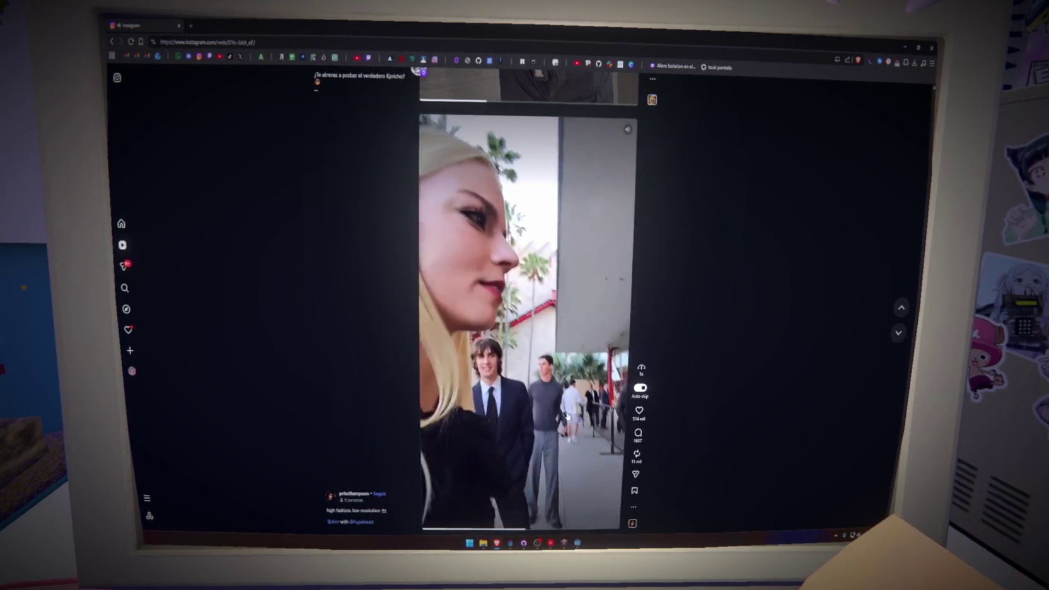
pyautogui.click(550, 390)
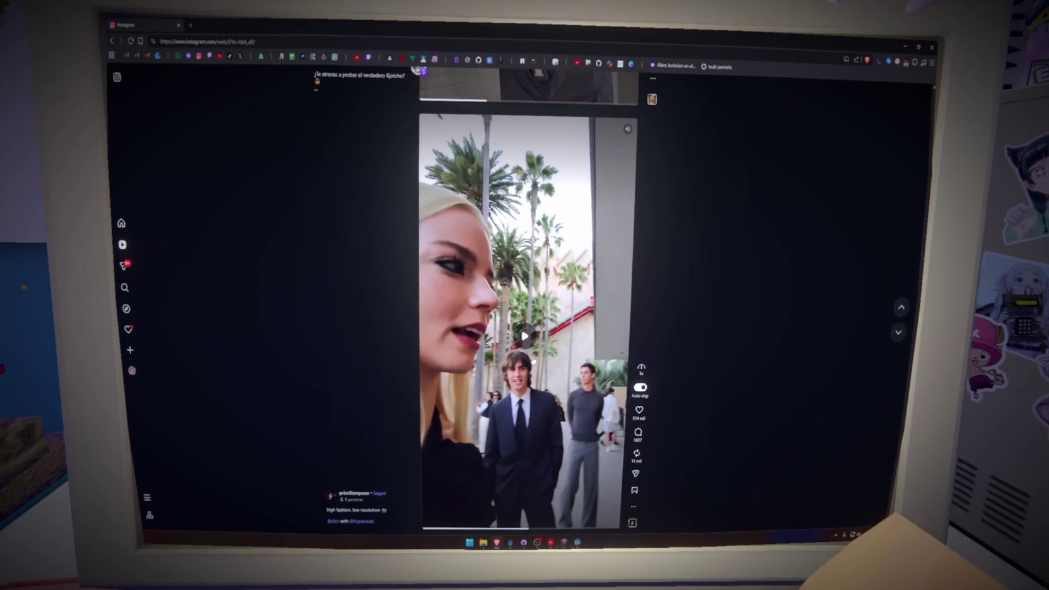
pyautogui.click(533, 360)
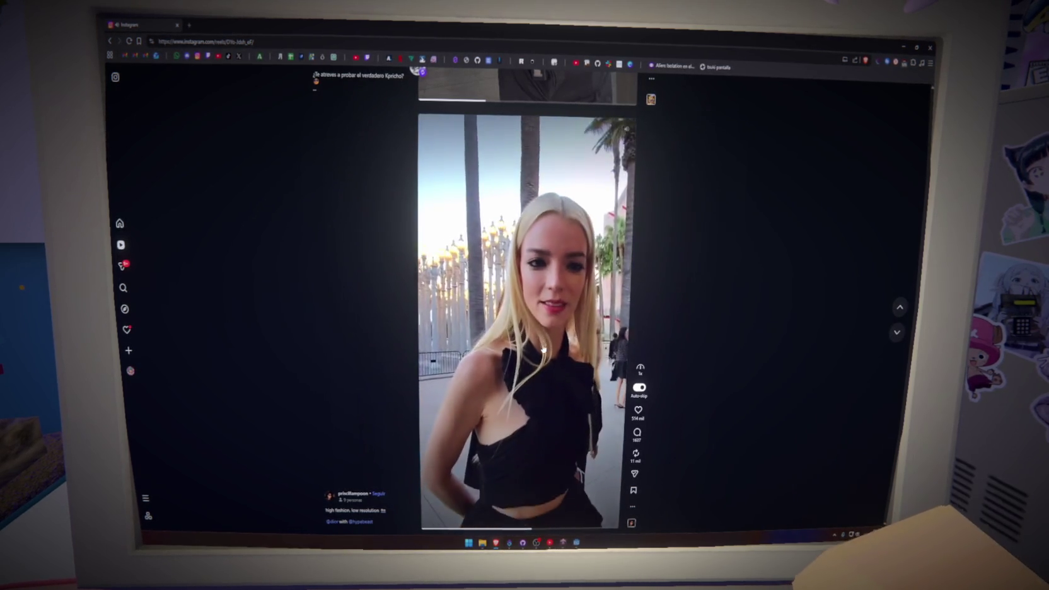